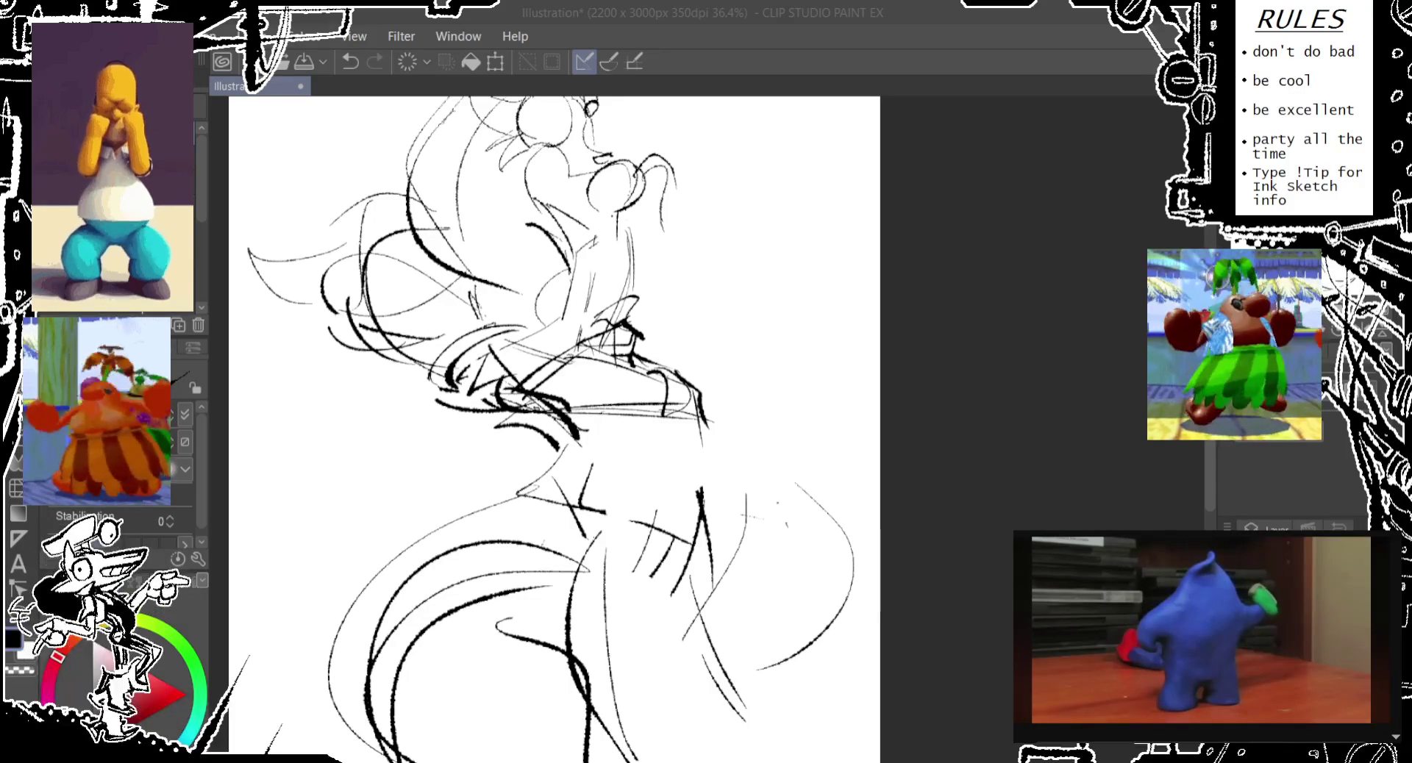
- Sketch rough strokes at the waist and down the skirt's right side, undoing rejected attempts
drag(633, 445, 684, 405)
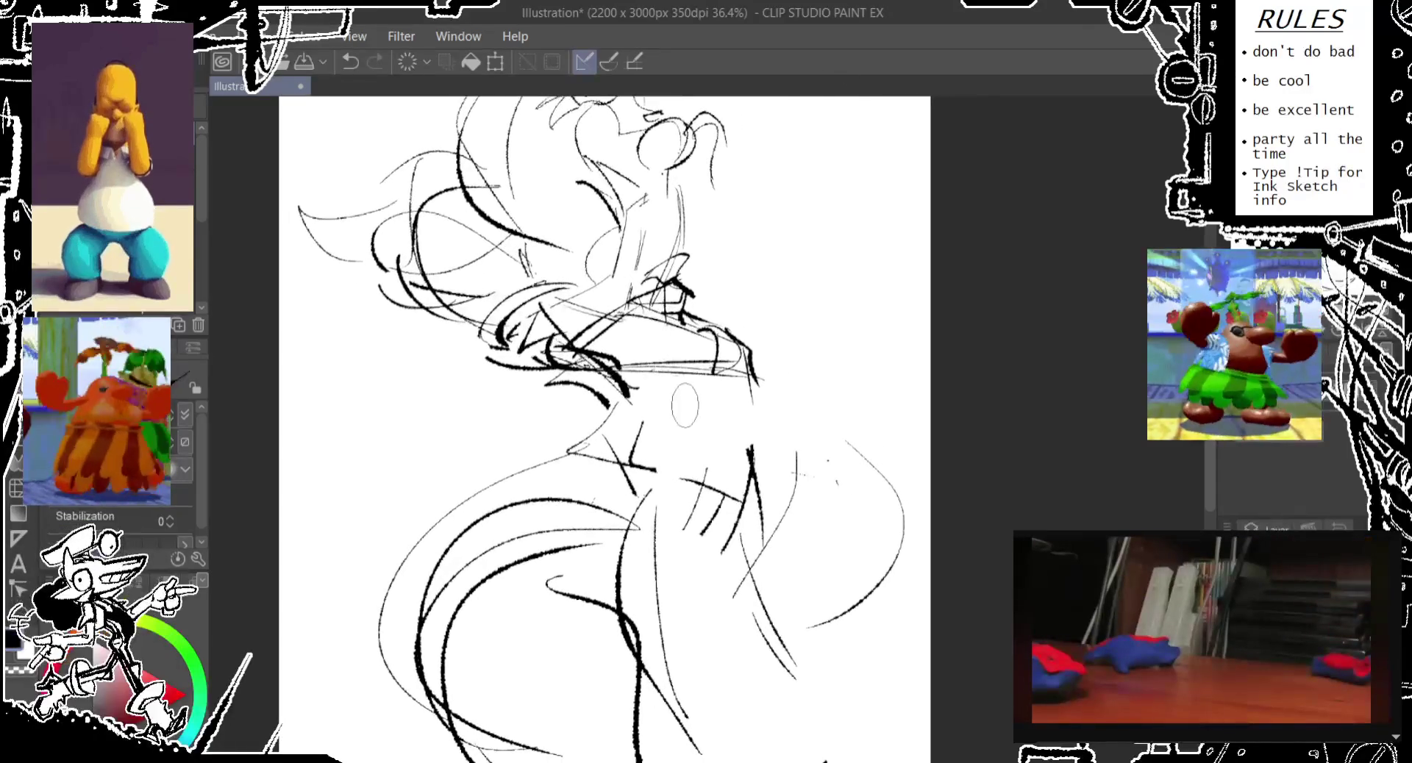
drag(623, 323, 704, 450)
key(ctrl+z)
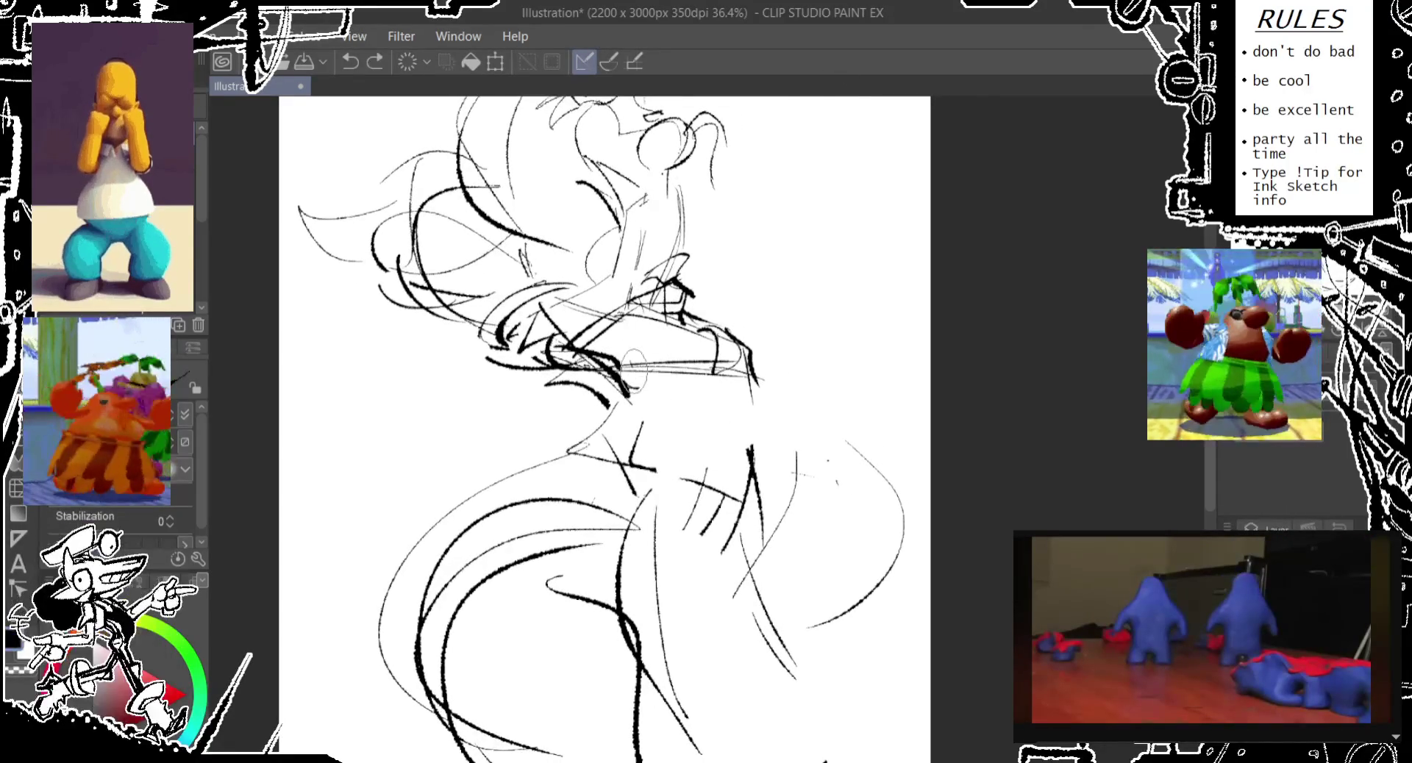
drag(623, 368, 742, 515)
key(ctrl+z)
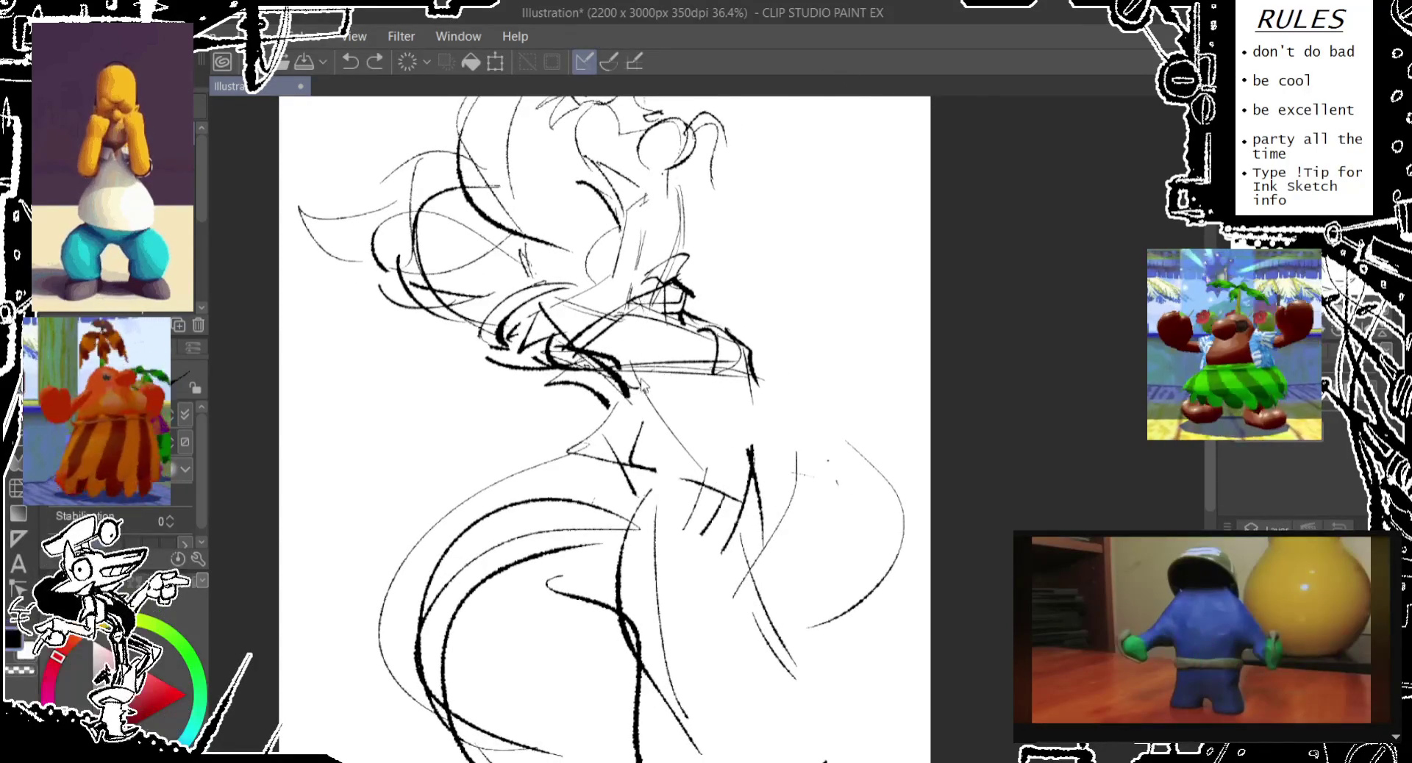
drag(627, 386, 702, 471)
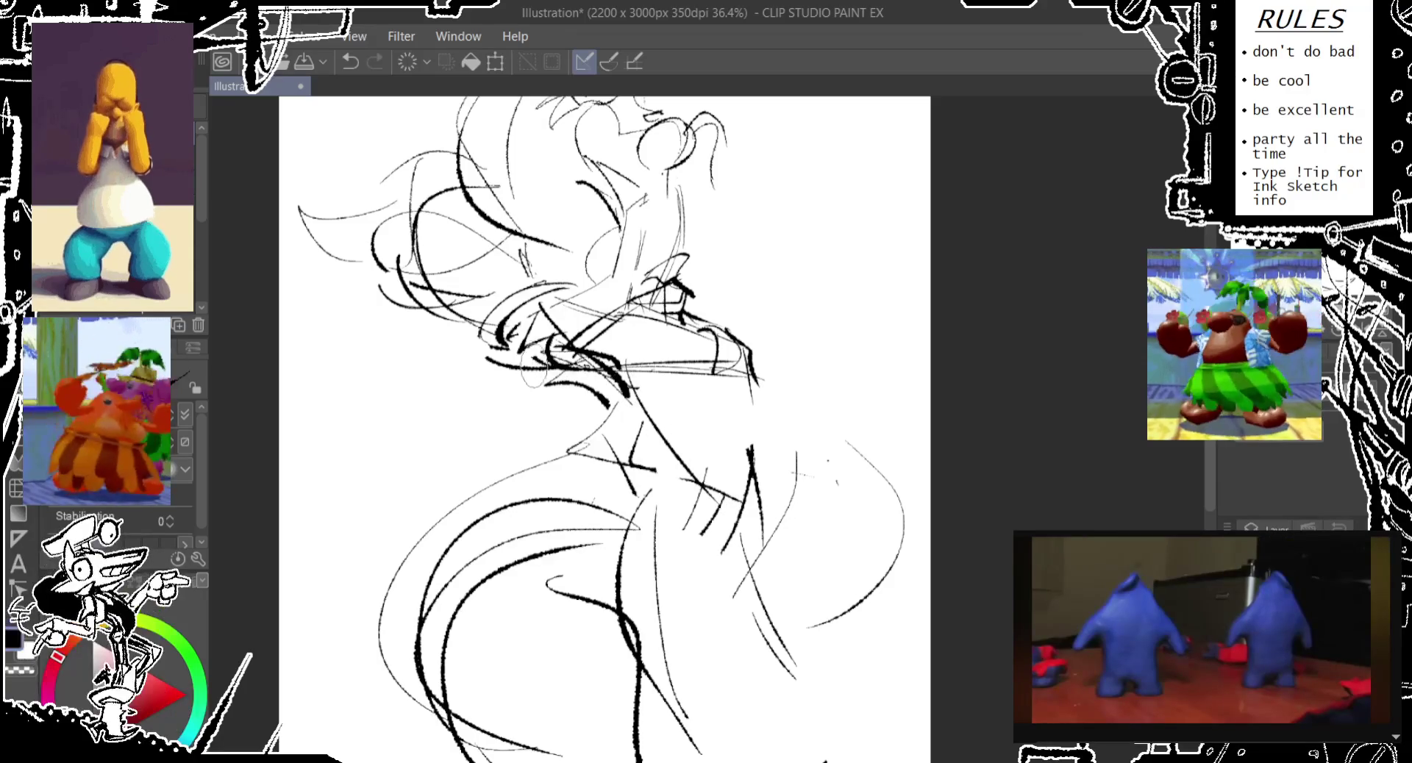
drag(577, 394, 518, 474)
key(ctrl+z)
mouse_move(588, 401)
mouse_down()
mouse_move(512, 474)
mouse_move(739, 508)
mouse_up()
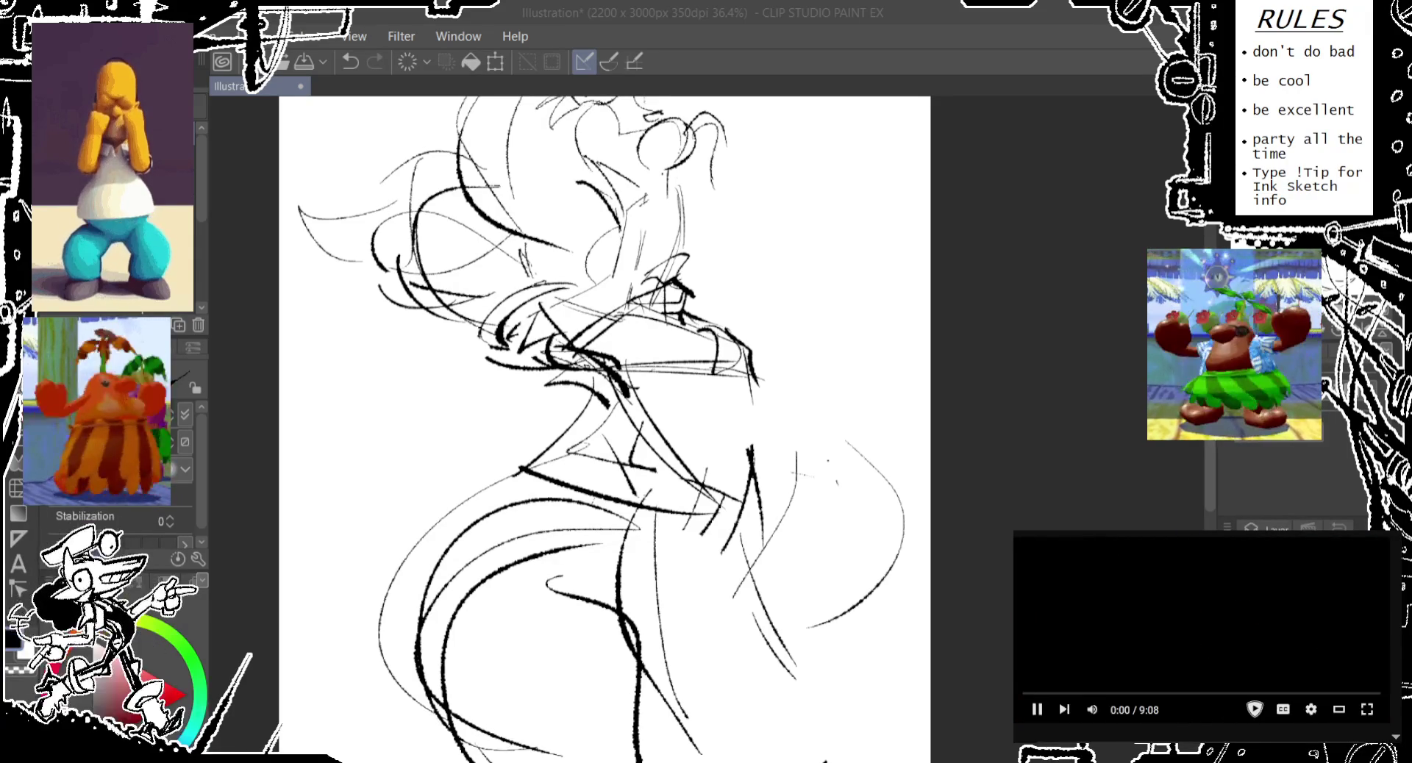
- Erase the old lines around the dancer's waist, undoing unwanted changes
drag(588, 367, 471, 394)
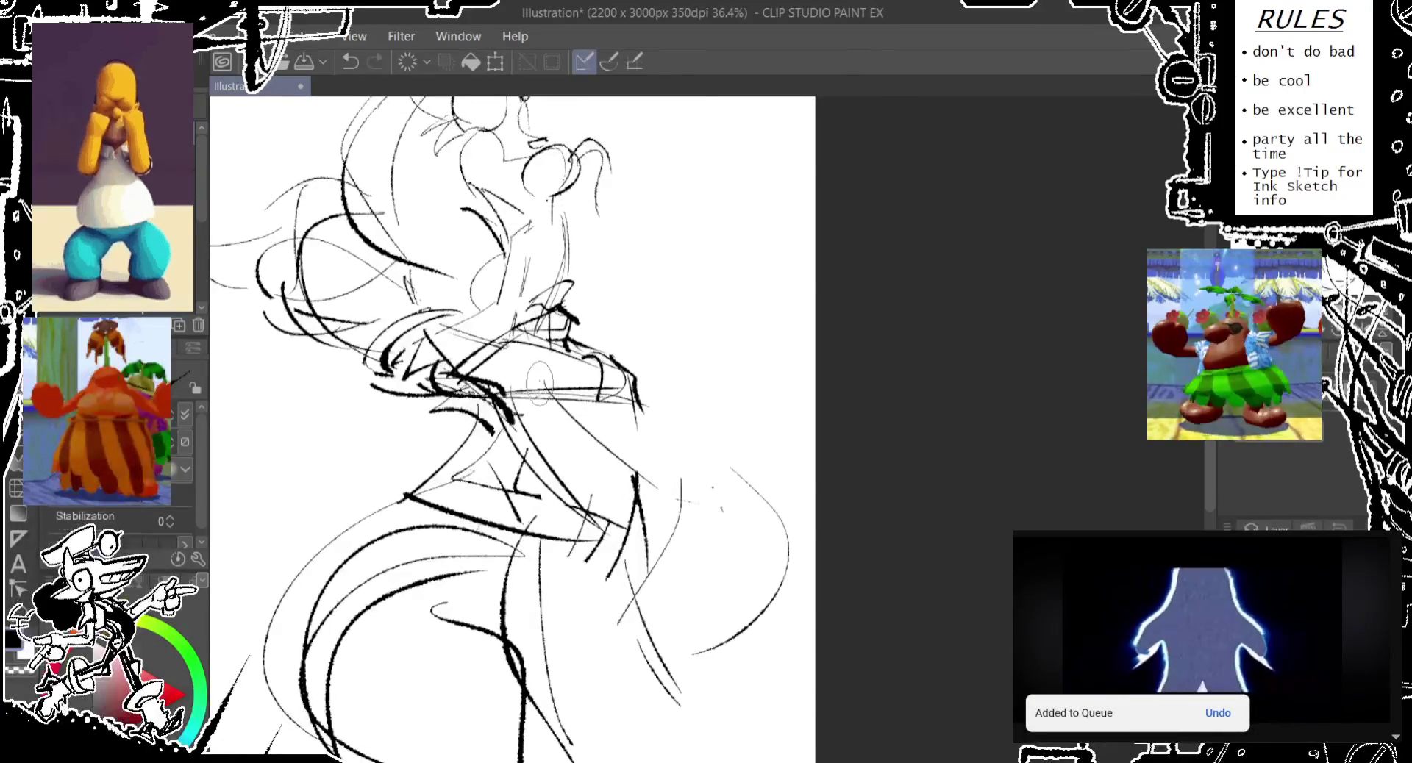
mouse_move(637, 481)
mouse_down()
mouse_move(647, 544)
mouse_move(643, 491)
mouse_move(564, 586)
mouse_up()
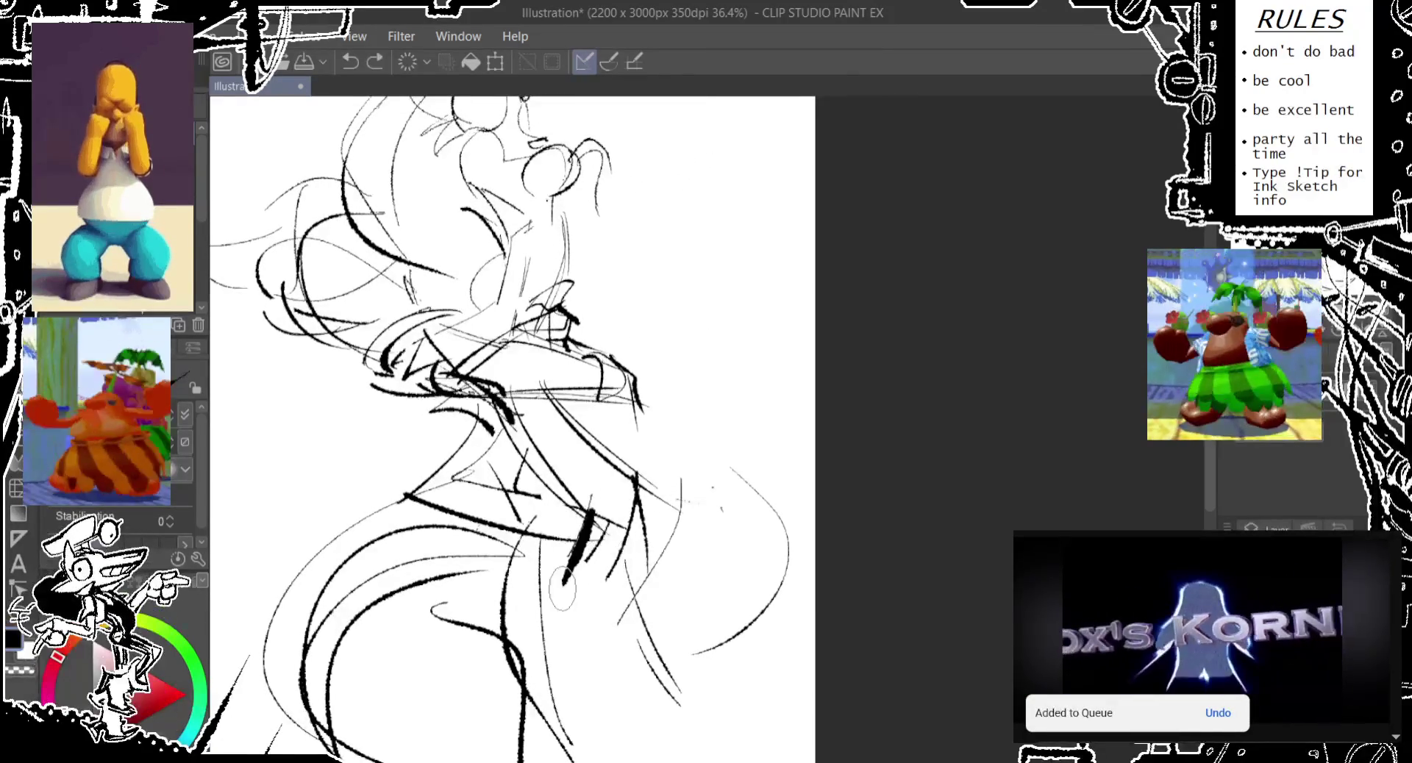
key(ctrl+z)
key(ctrl+z)
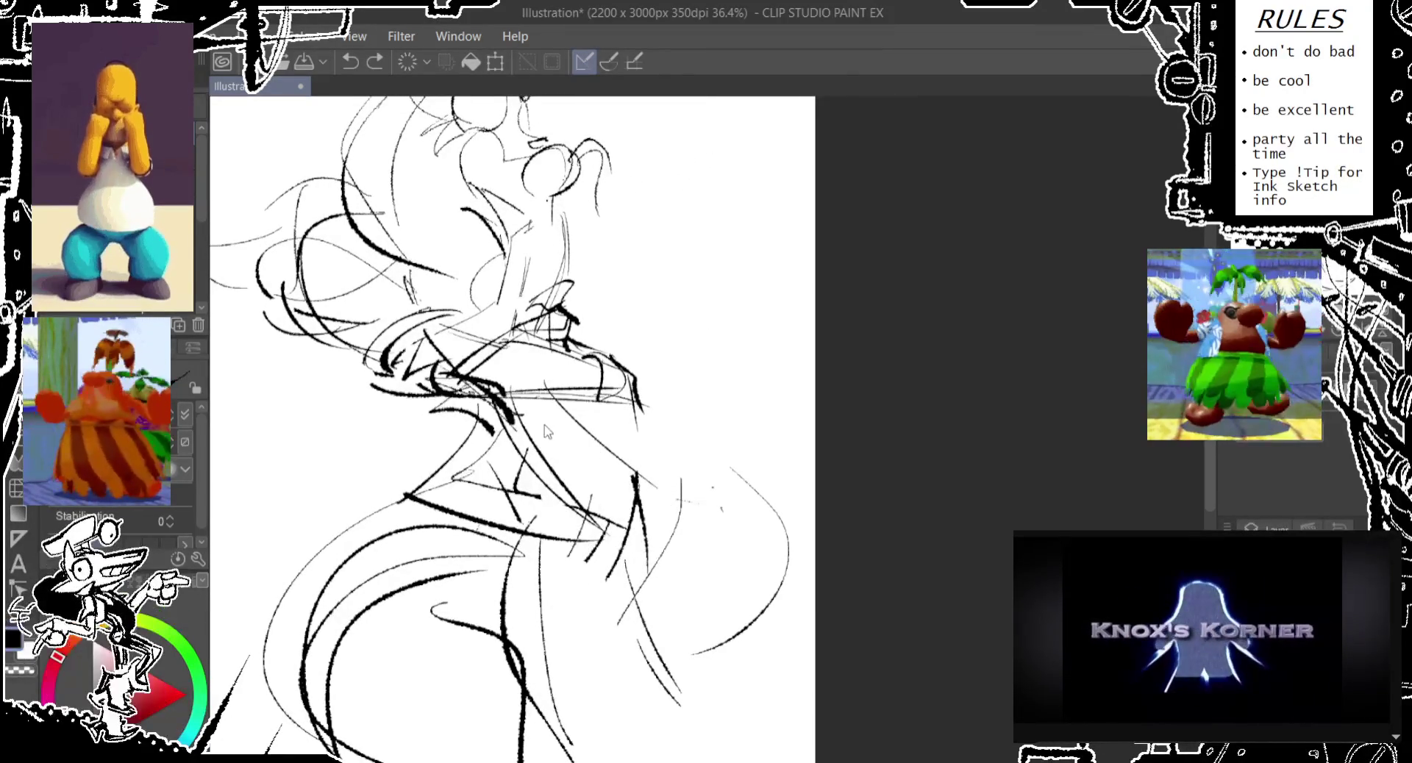
drag(507, 419, 588, 515)
drag(588, 456, 680, 533)
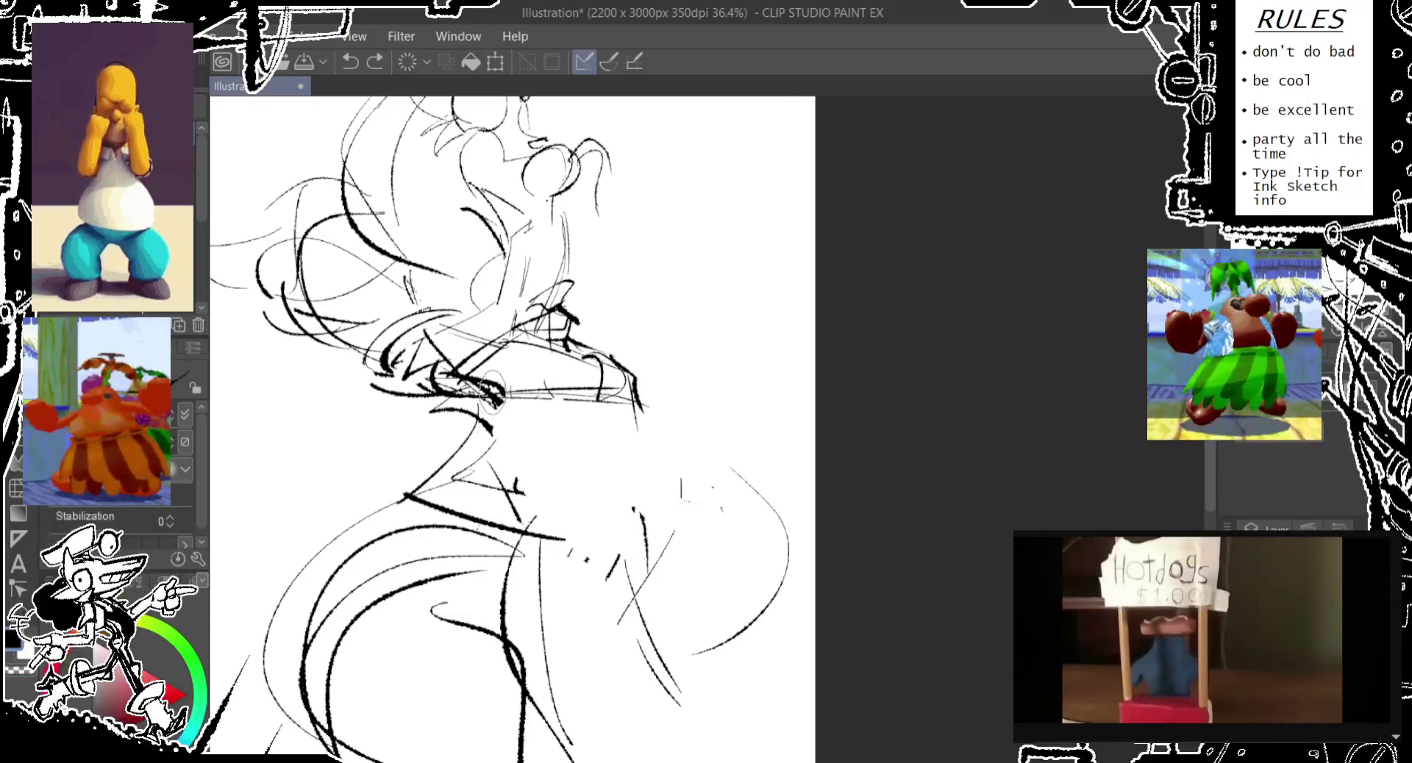
key(ctrl+z)
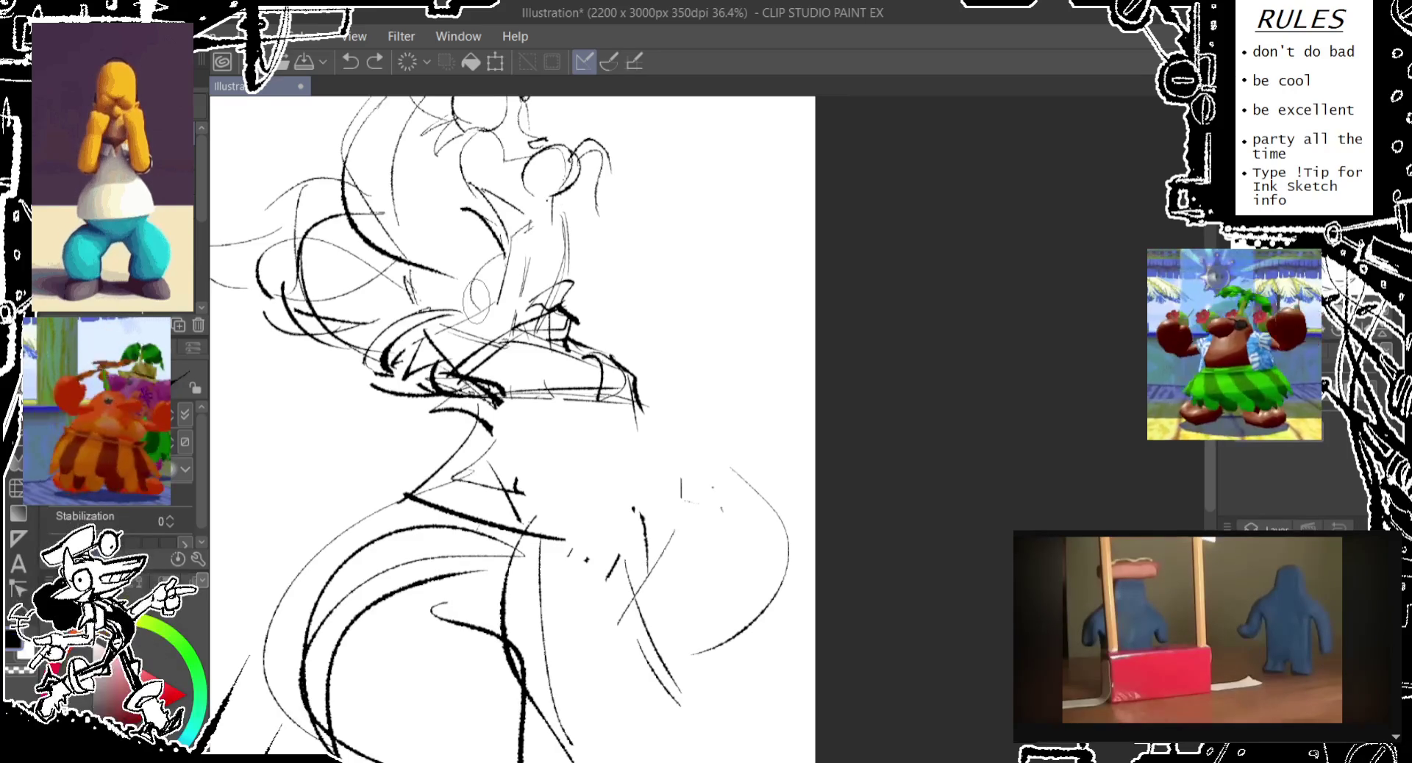
key(ctrl+z)
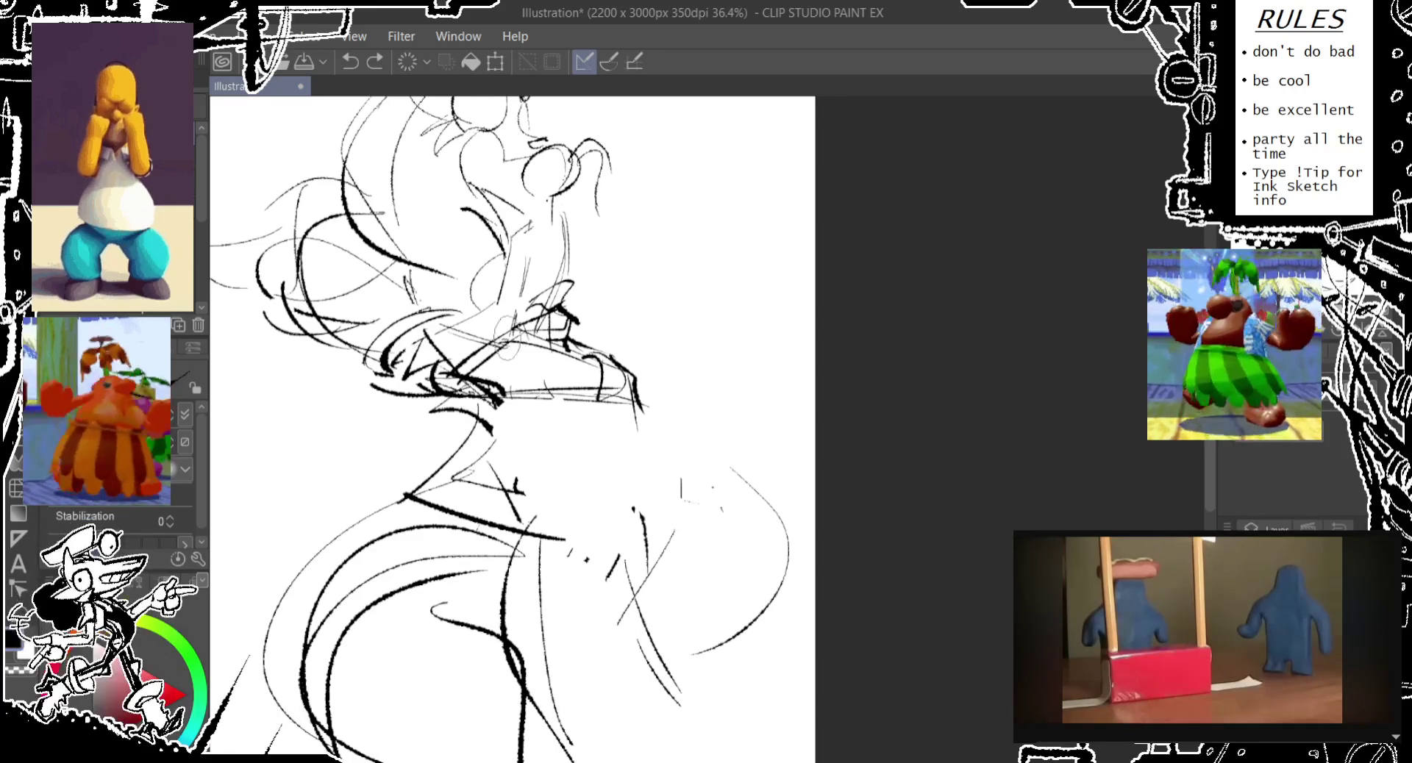
- Try strokes running down from the waist into the skirt, keeping one diagonal line
drag(497, 401, 540, 489)
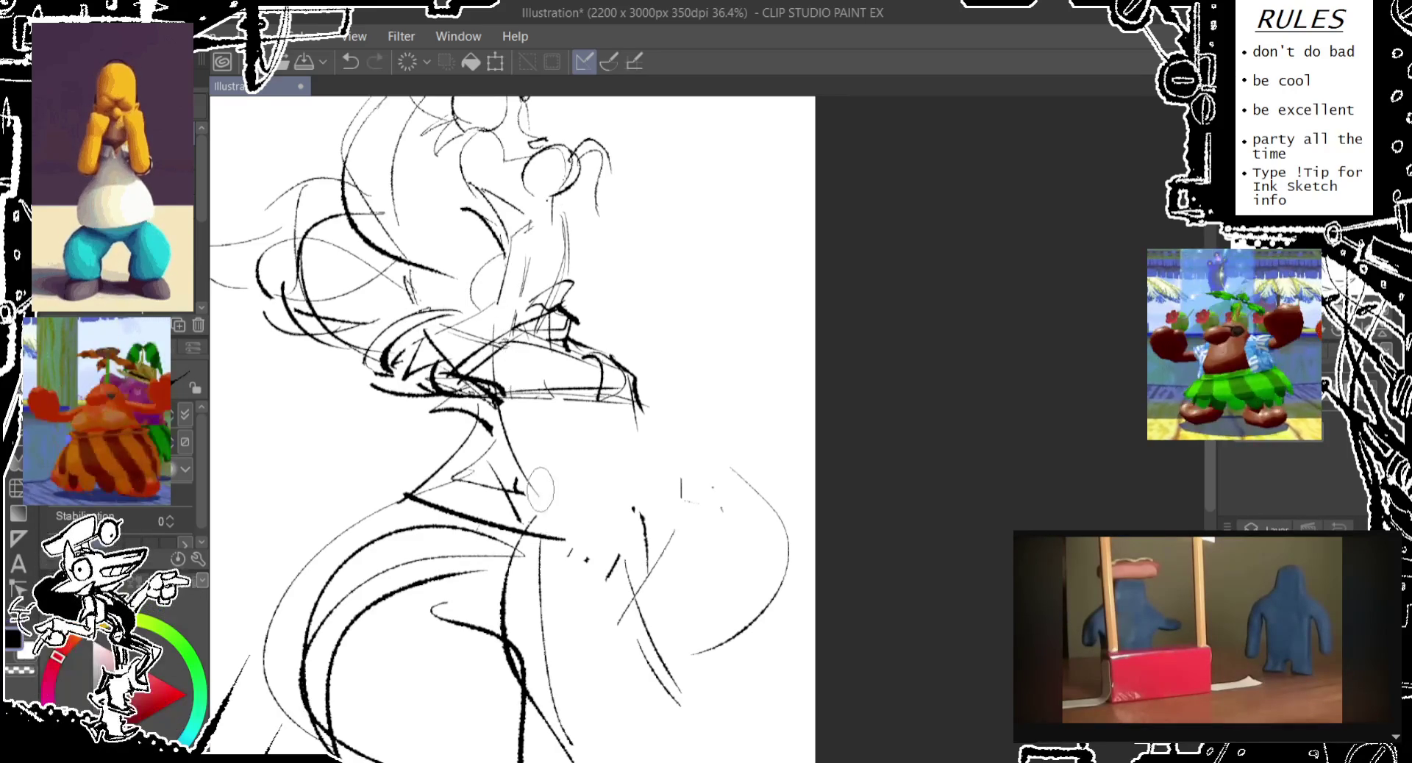
key(ctrl+z)
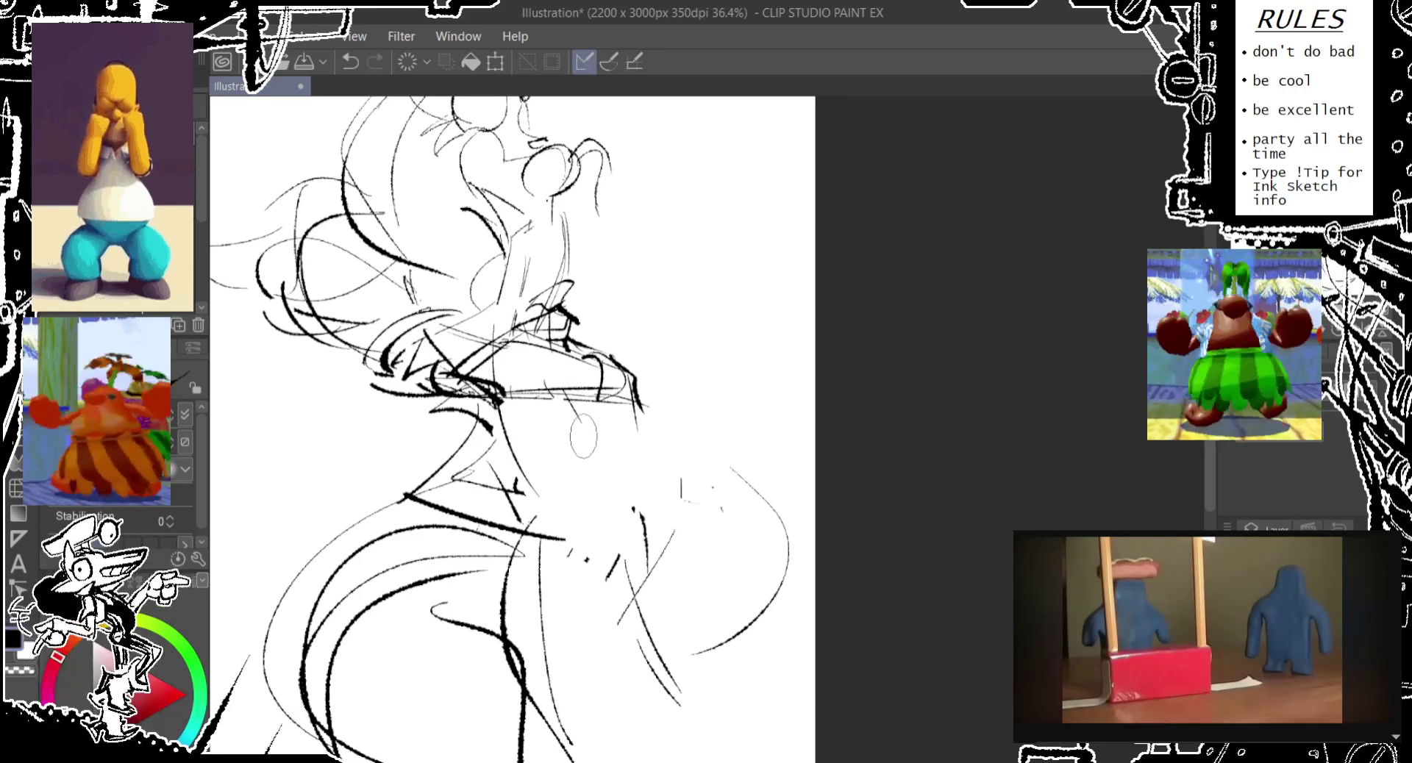
drag(565, 397, 665, 511)
key(ctrl+z)
drag(567, 435, 706, 601)
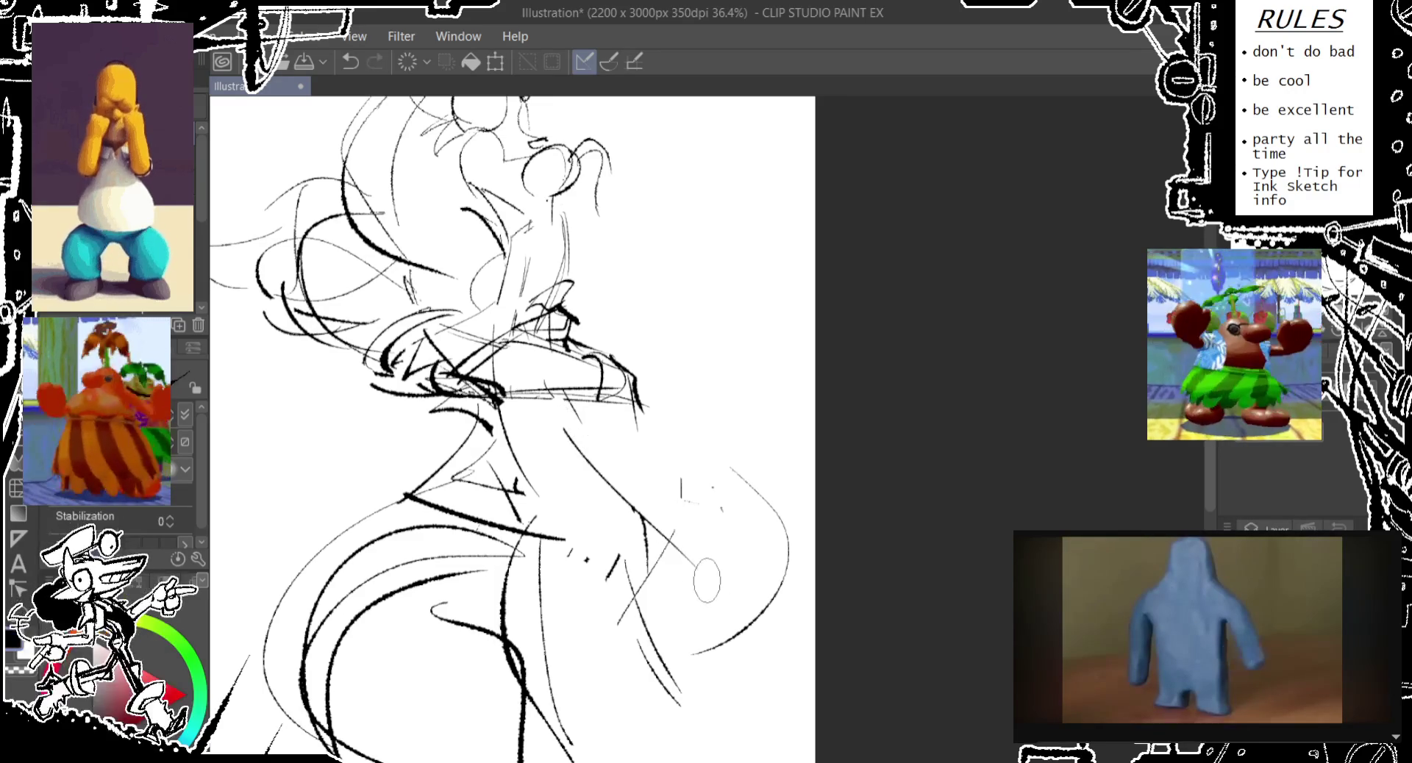
drag(583, 643, 566, 507)
key(ctrl+z)
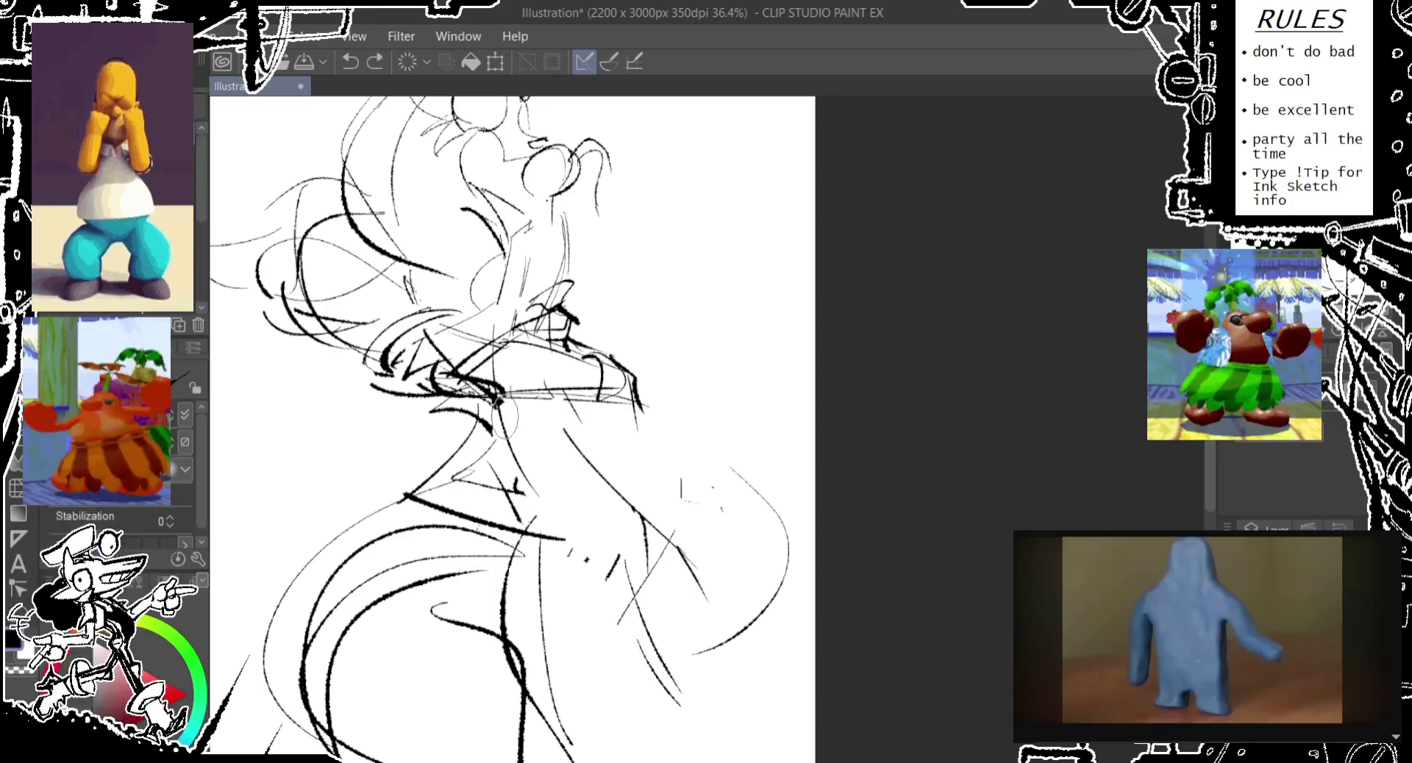
- Draw the diagonal fold lines down the skirt's front, plus a short stroke
drag(494, 397, 624, 634)
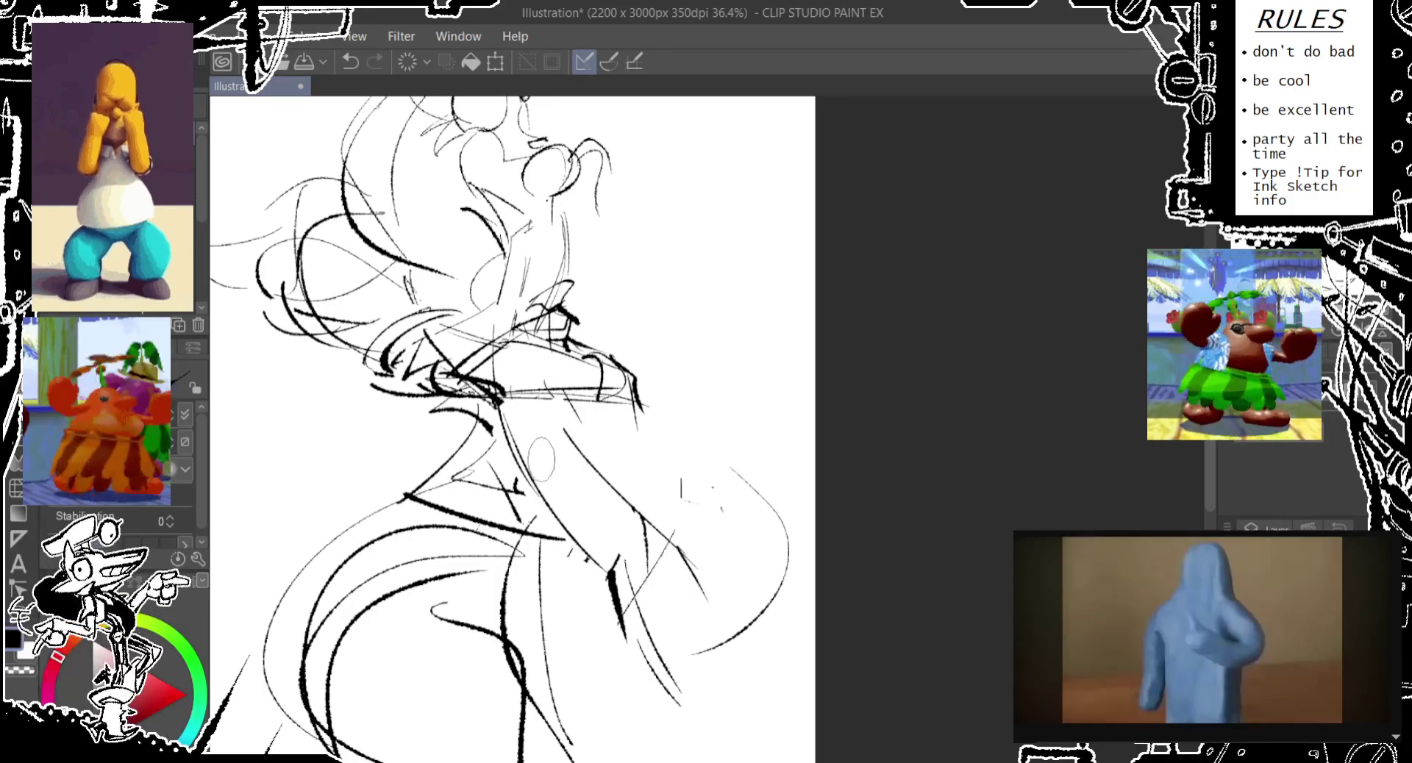
key(ctrl+z)
mouse_move(518, 472)
mouse_down()
mouse_move(627, 620)
mouse_move(644, 607)
mouse_up()
drag(681, 564, 686, 600)
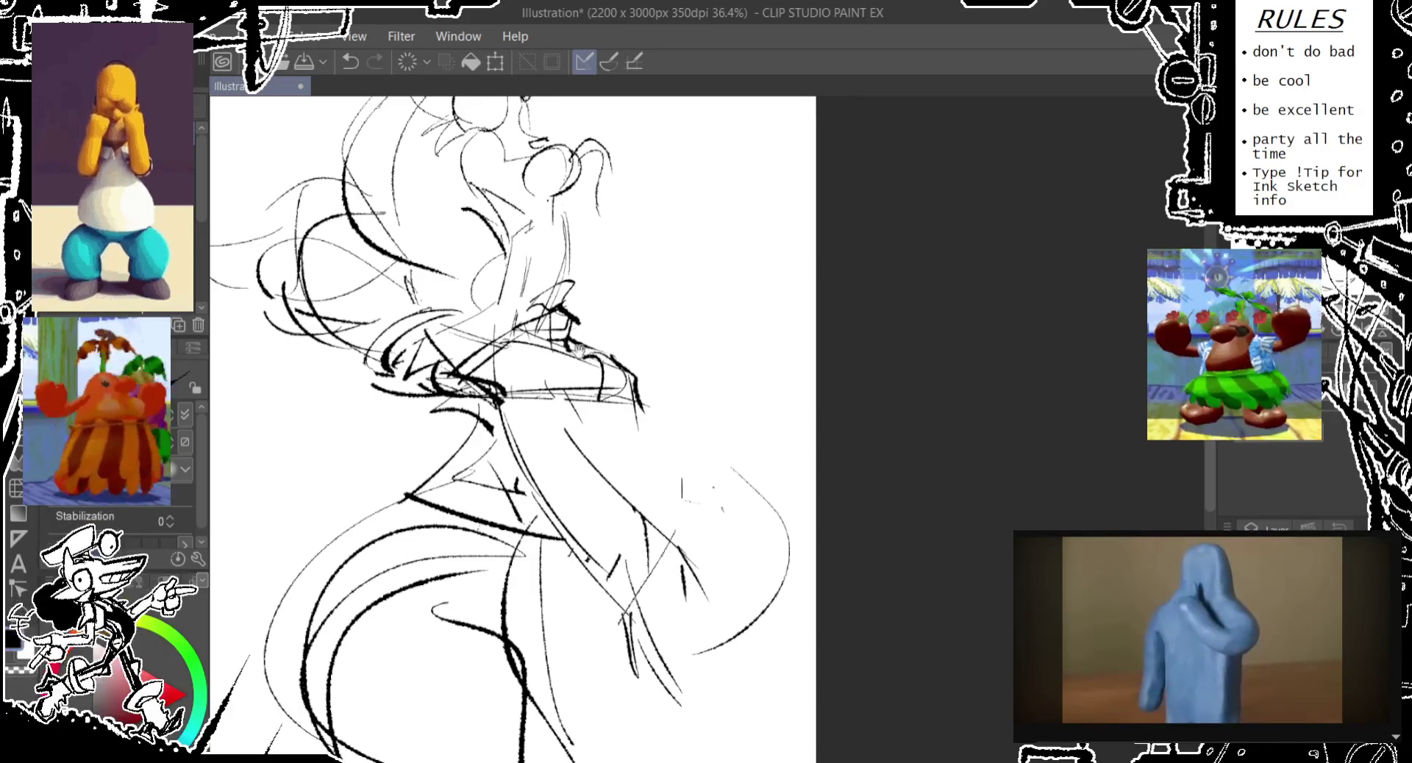
drag(594, 456, 717, 363)
drag(697, 301, 681, 309)
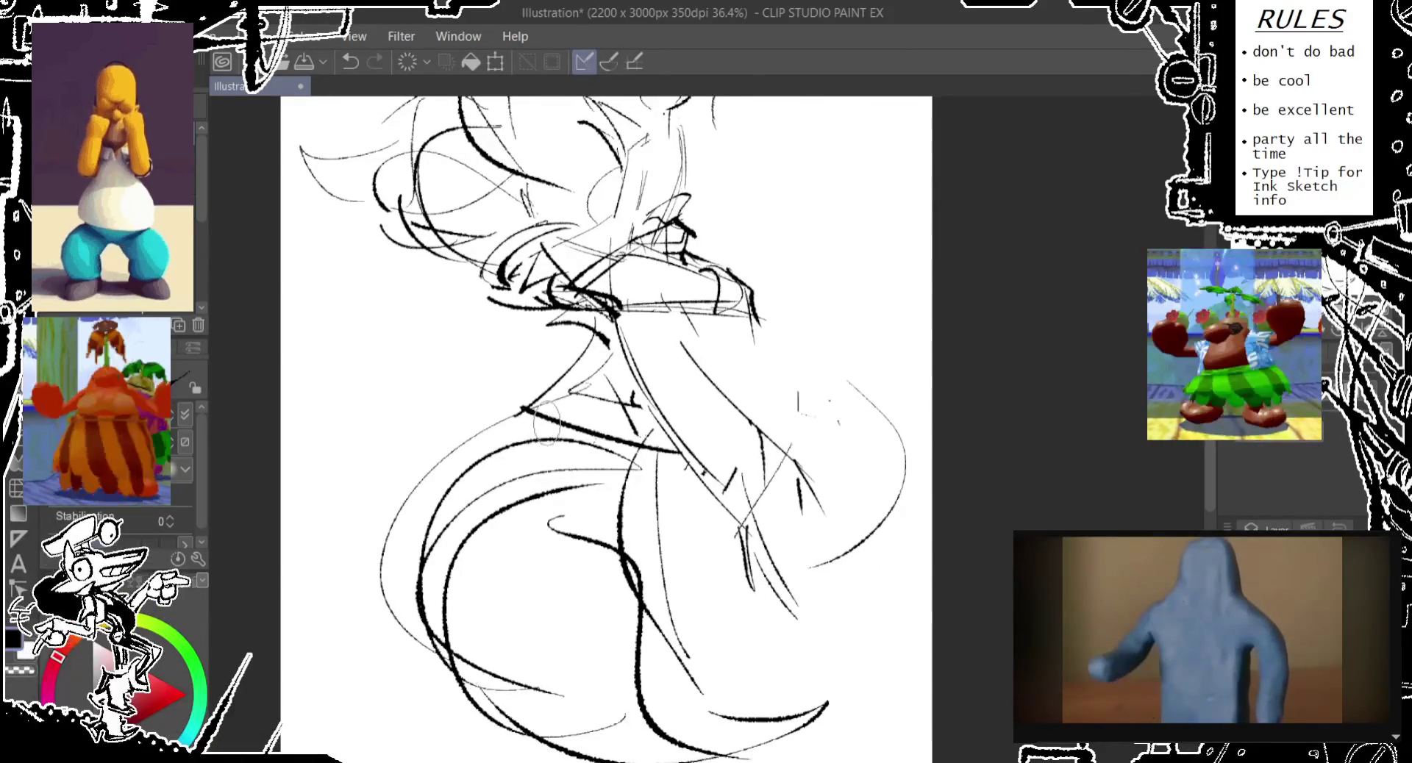
- Add a vertical fold line and four short dark accent strokes near the skirt's hem
drag(572, 368, 552, 475)
drag(598, 301, 605, 354)
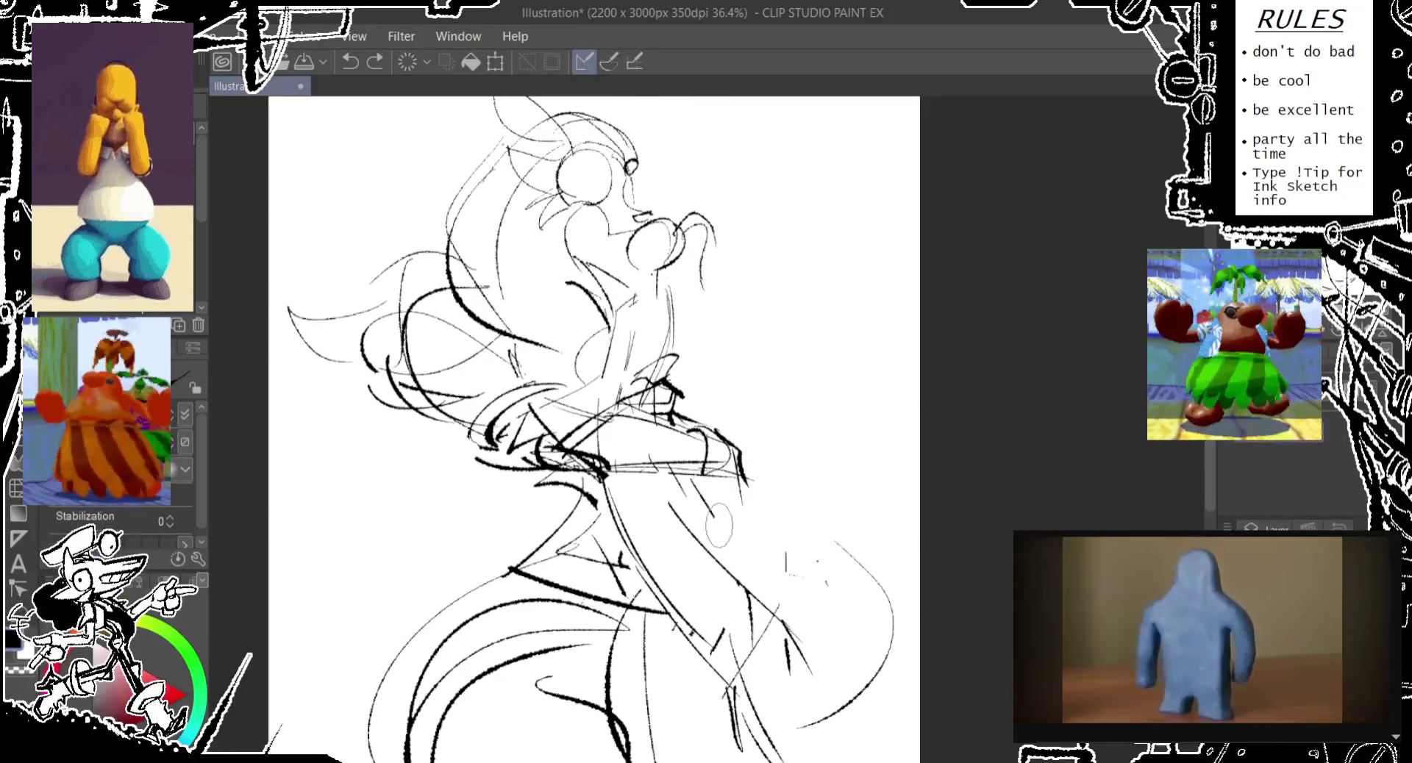
mouse_move(610, 675)
mouse_down()
mouse_move(642, 535)
mouse_move(647, 585)
mouse_move(703, 677)
mouse_move(673, 493)
mouse_move(631, 513)
mouse_move(559, 464)
mouse_move(573, 514)
mouse_move(669, 500)
mouse_move(671, 578)
mouse_up()
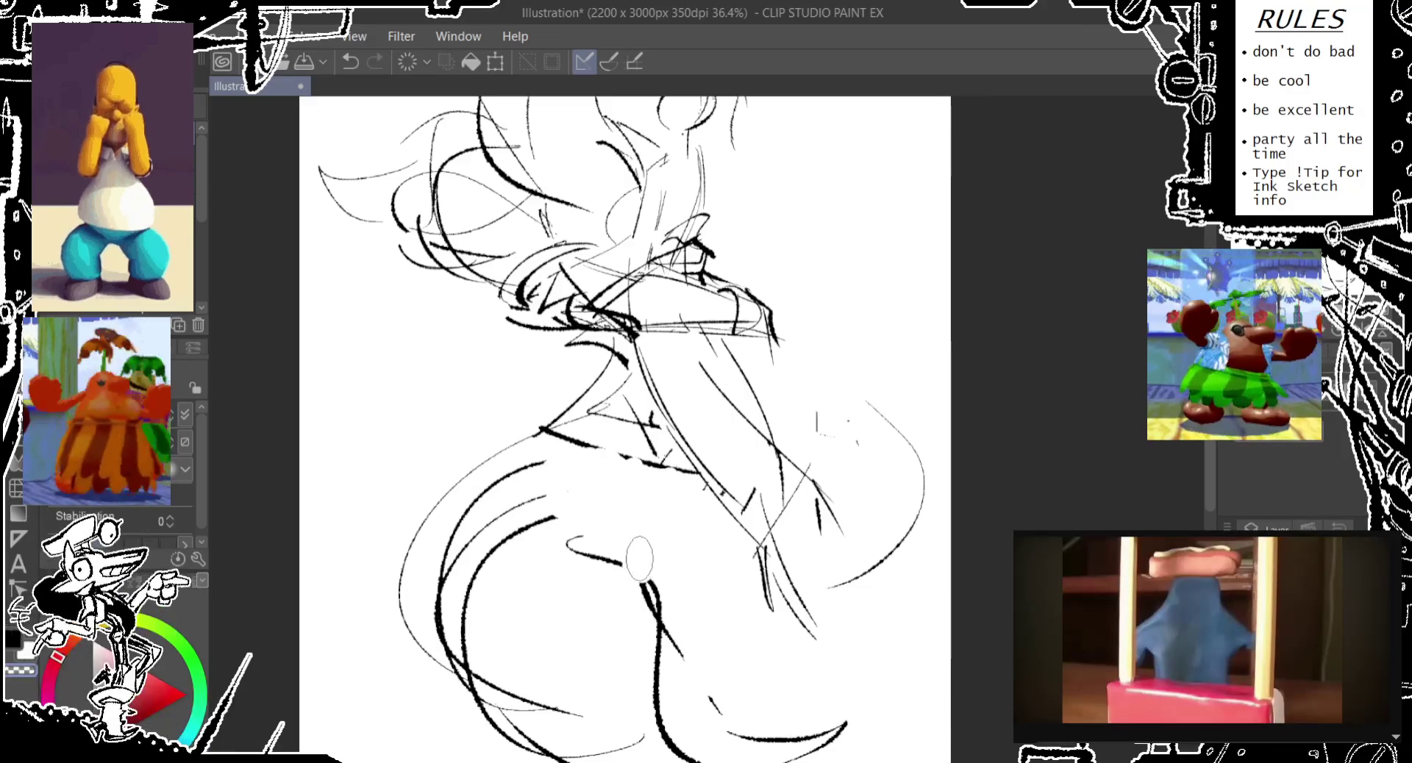
drag(681, 384, 707, 417)
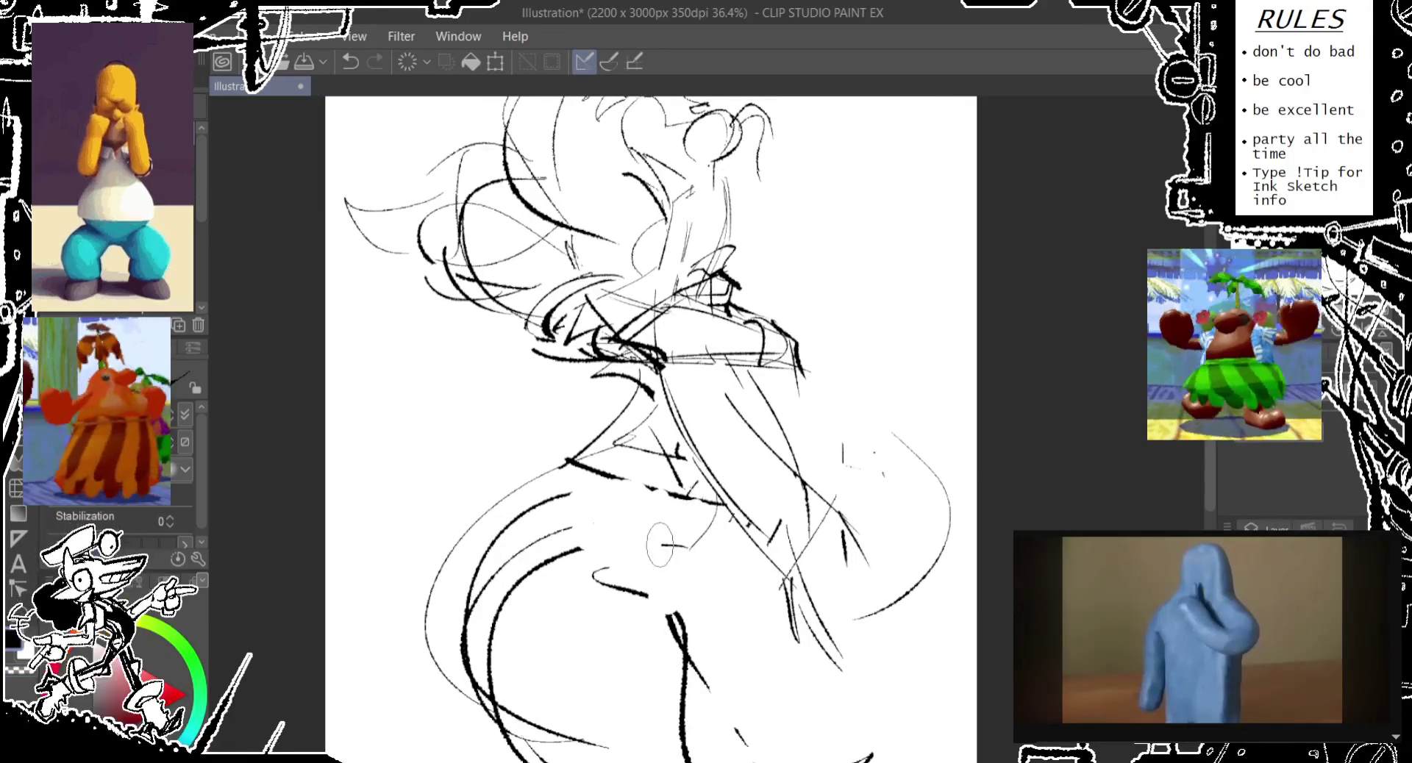
mouse_move(638, 499)
mouse_down()
mouse_move(612, 507)
mouse_move(614, 596)
mouse_up()
drag(678, 638, 658, 545)
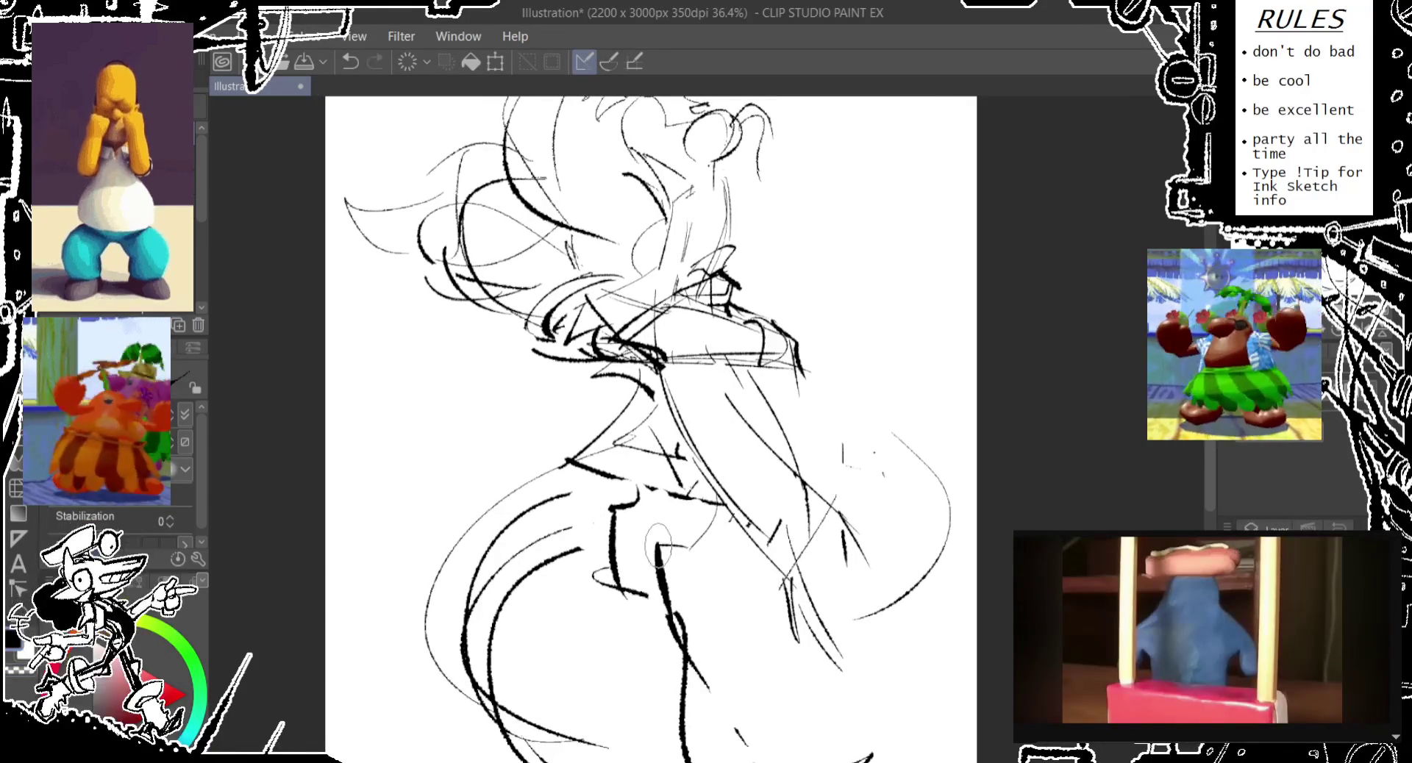
drag(669, 614, 707, 700)
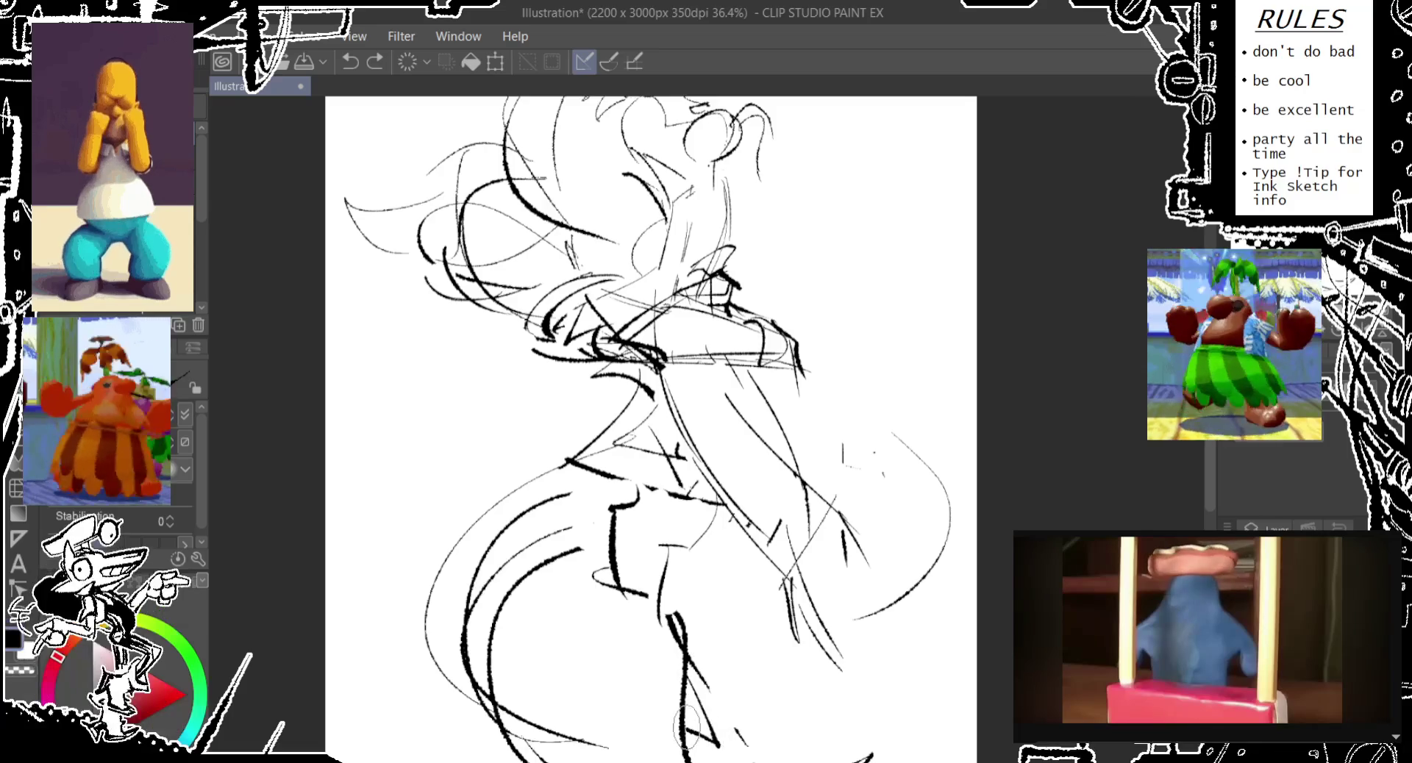
drag(682, 695, 702, 750)
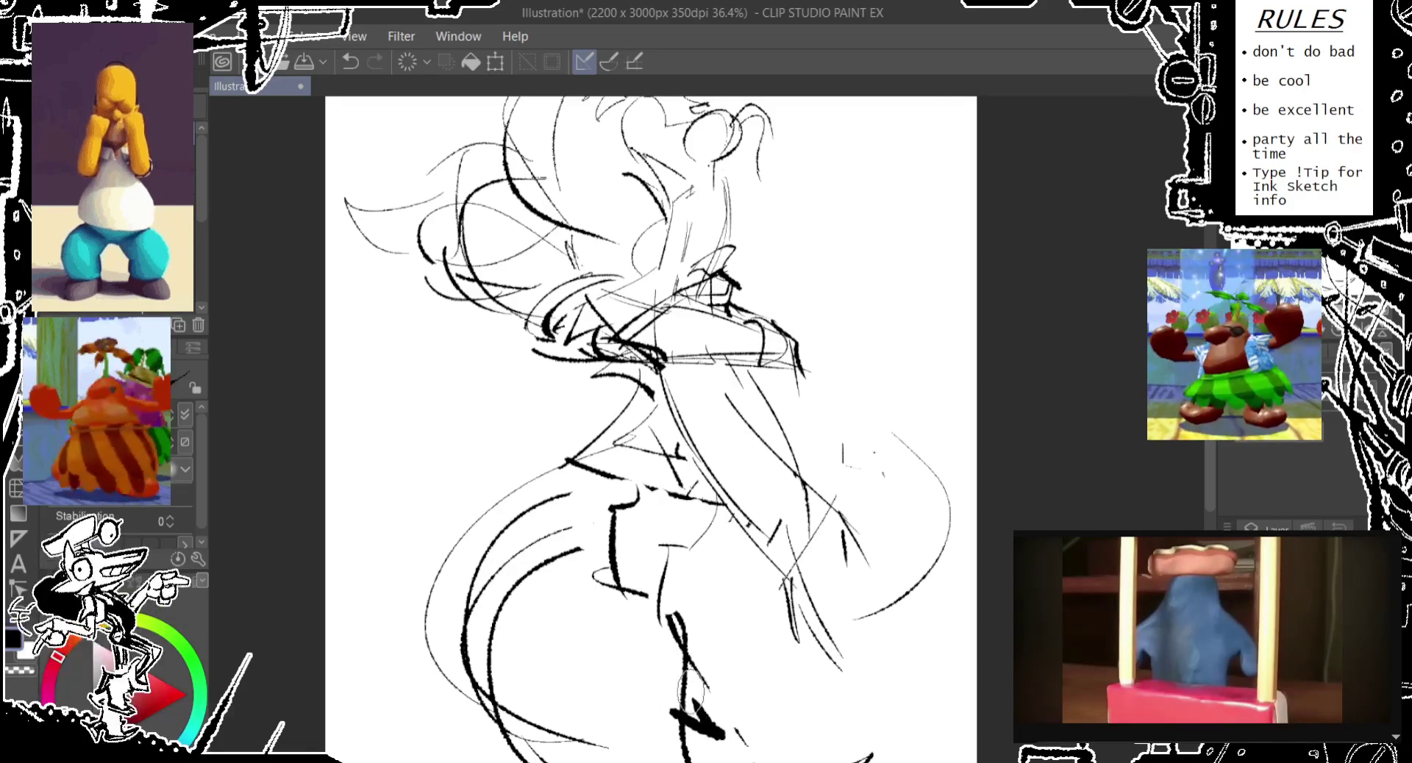
drag(671, 535, 607, 589)
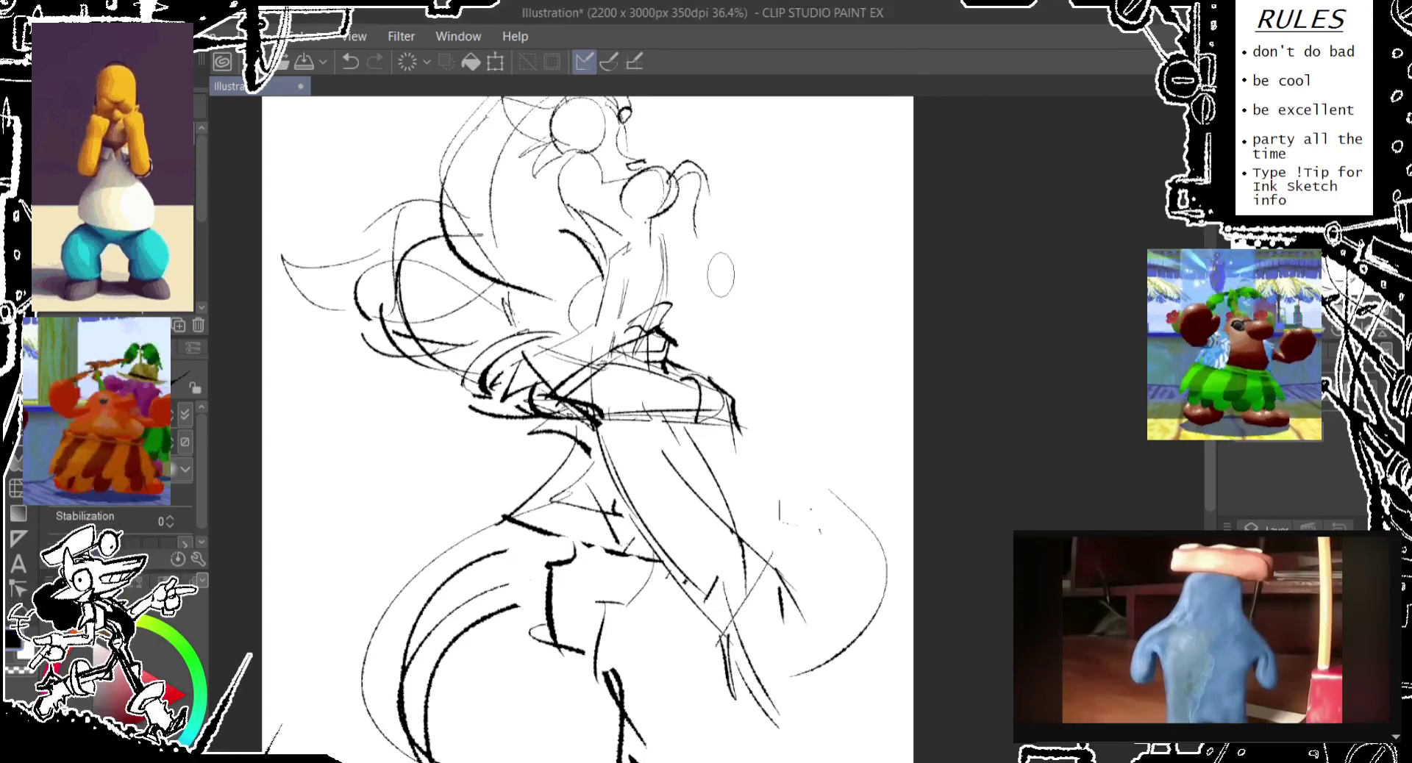
- Undo the stray small ellipse beside the face and lasso a loose loop around the head
drag(589, 427, 578, 507)
drag(708, 405, 709, 405)
drag(577, 507, 692, 469)
key(ctrl+z)
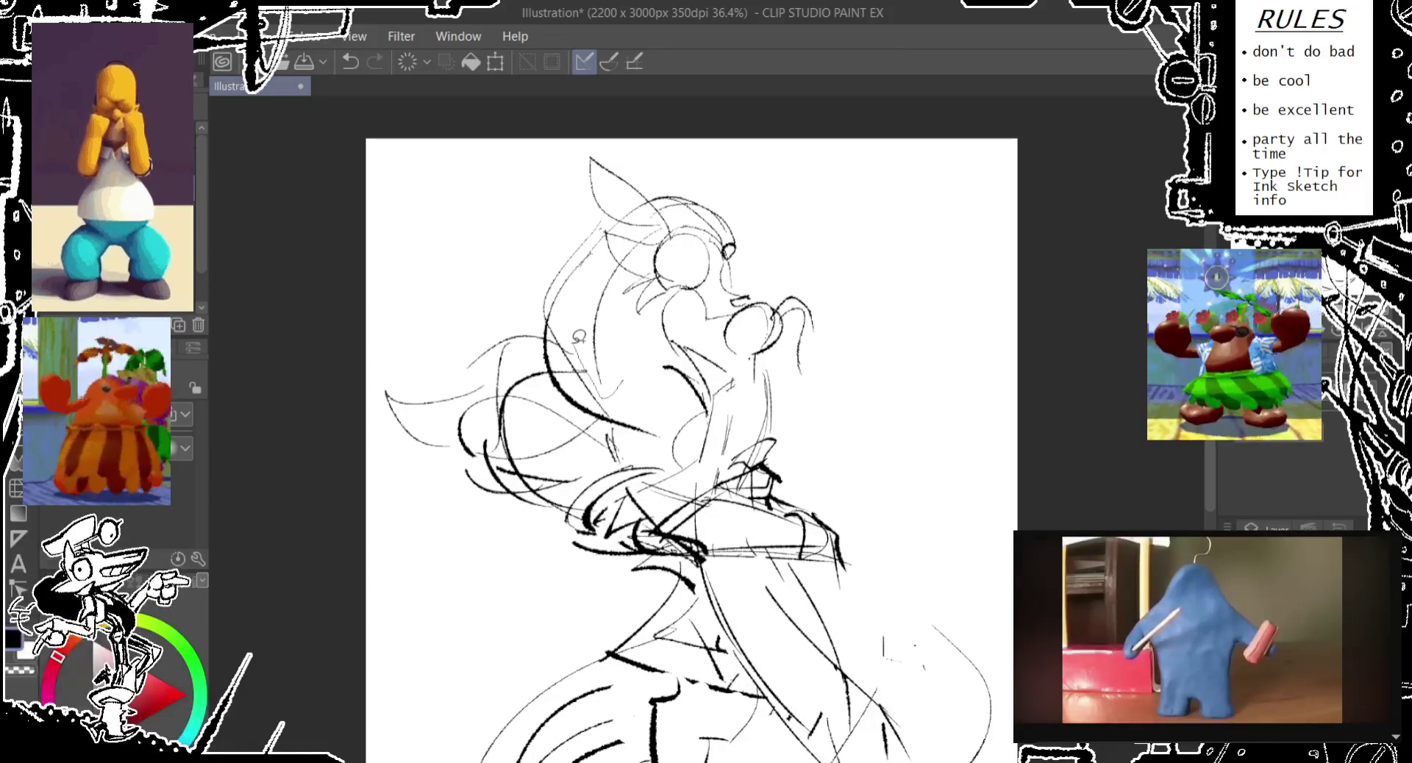
mouse_move(548, 331)
mouse_down()
mouse_move(800, 197)
mouse_move(758, 292)
mouse_up()
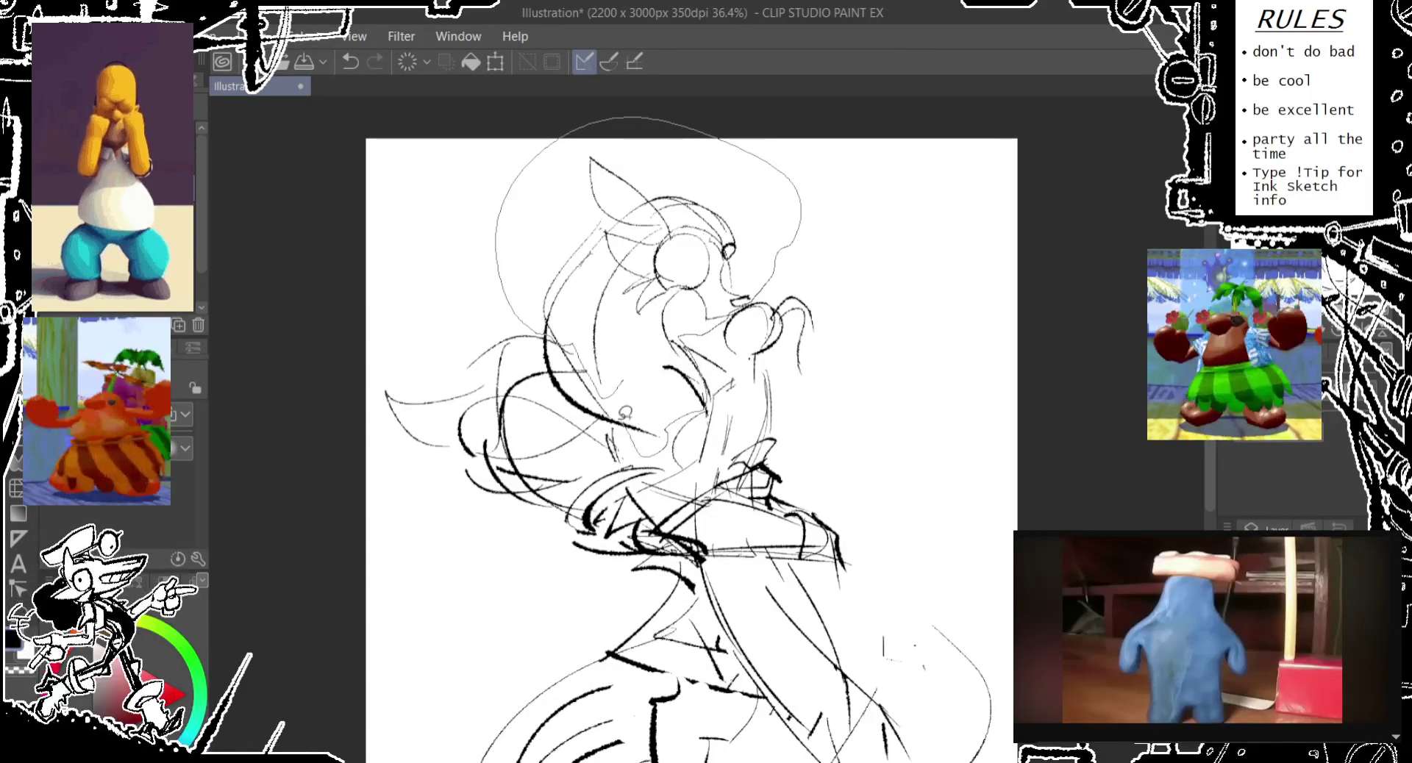
- Enlarge the lasso-selected head and shift it slightly down and right
key(ctrl+m)
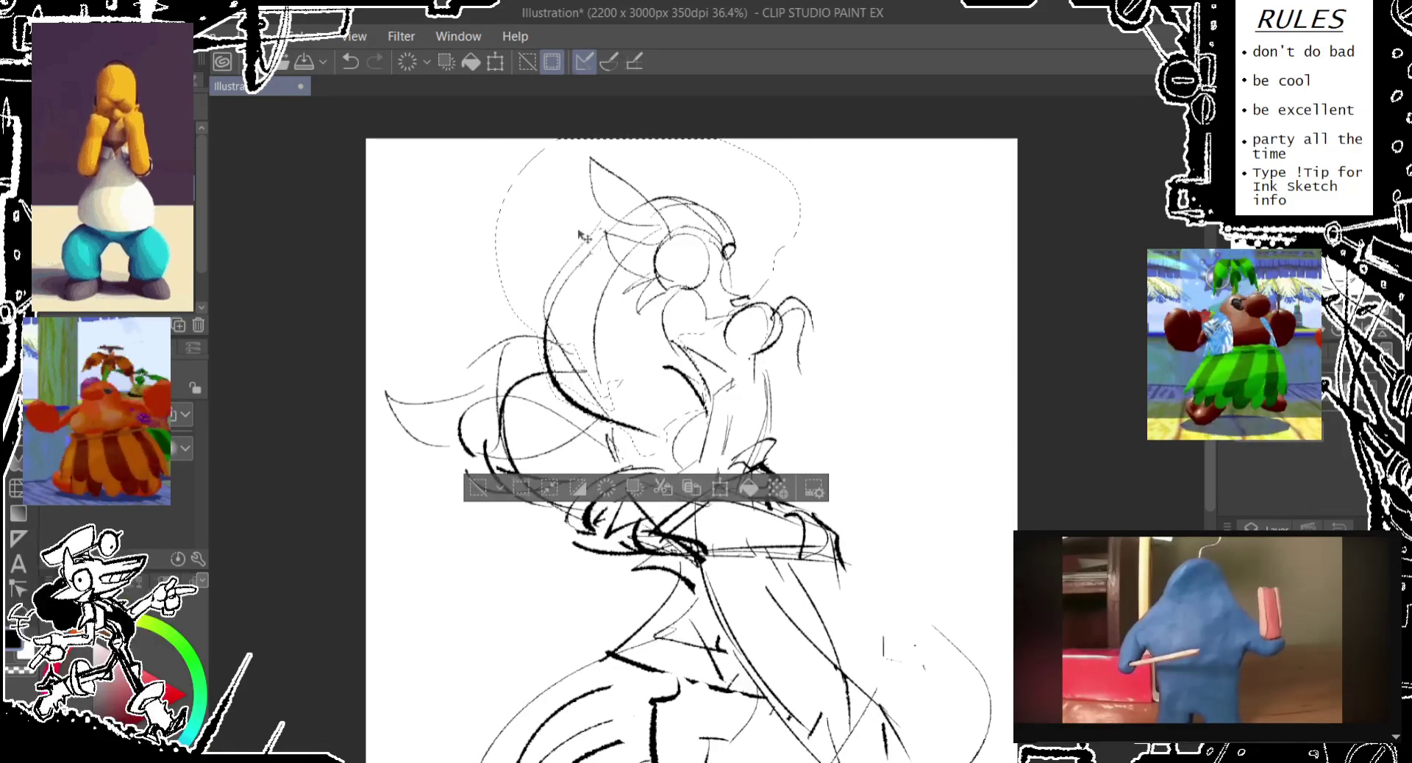
key(ctrl+t)
drag(494, 138, 473, 120)
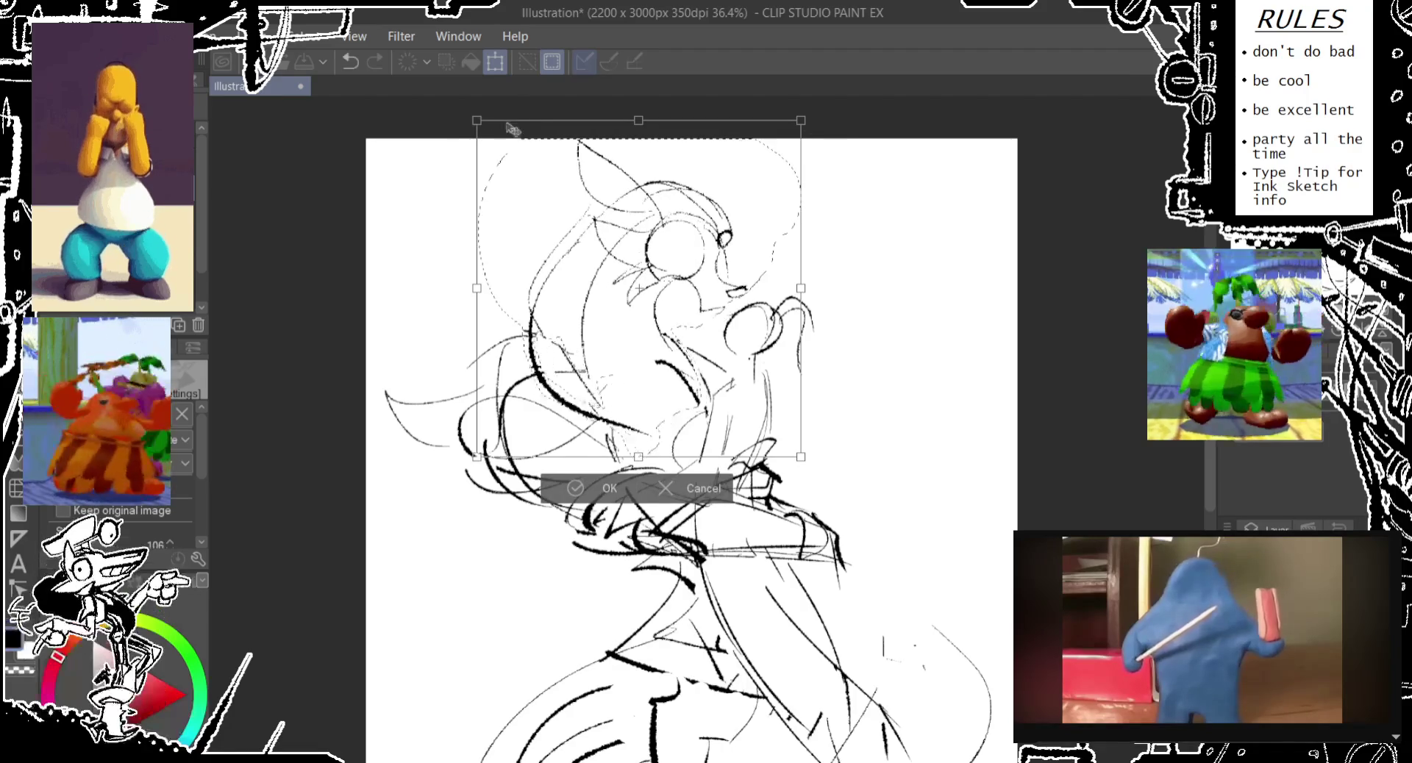
drag(631, 294, 637, 300)
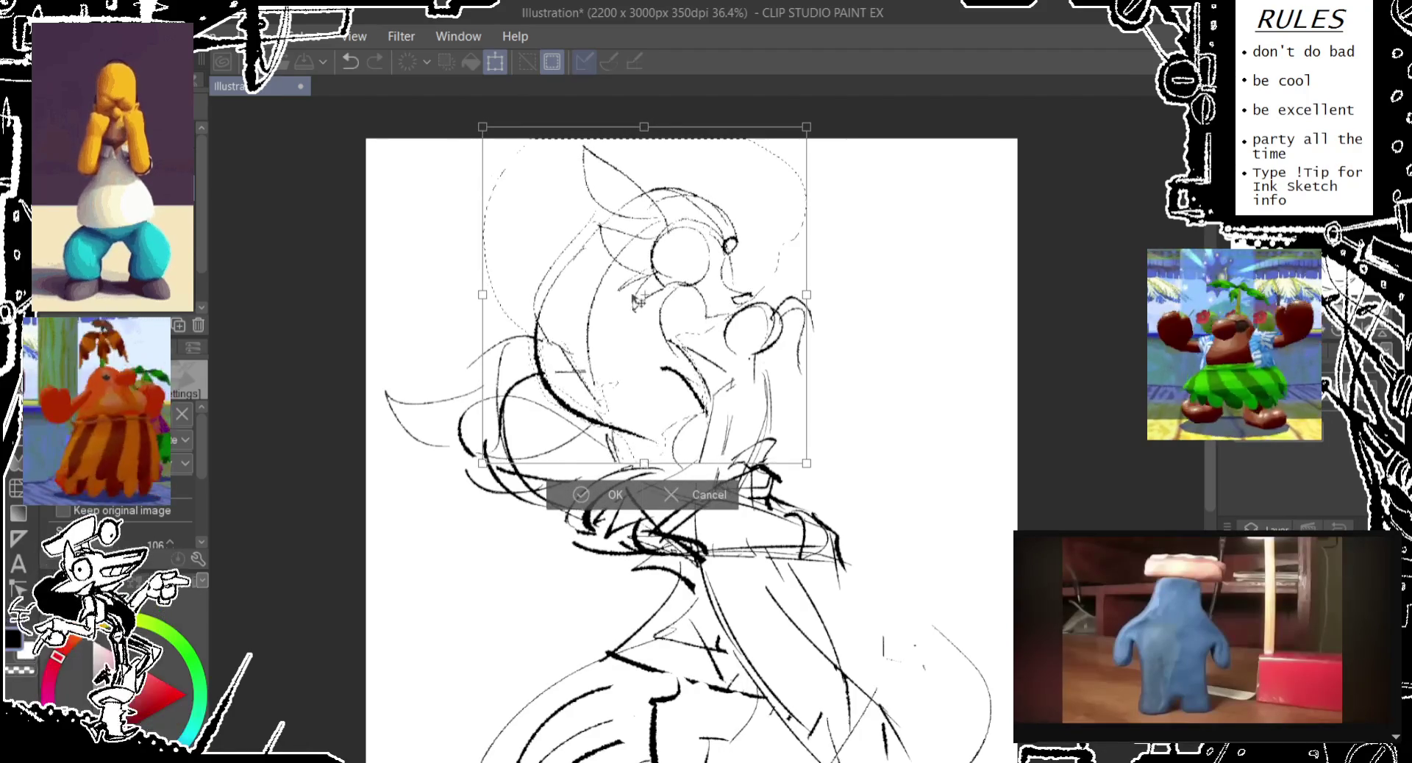
click(607, 496)
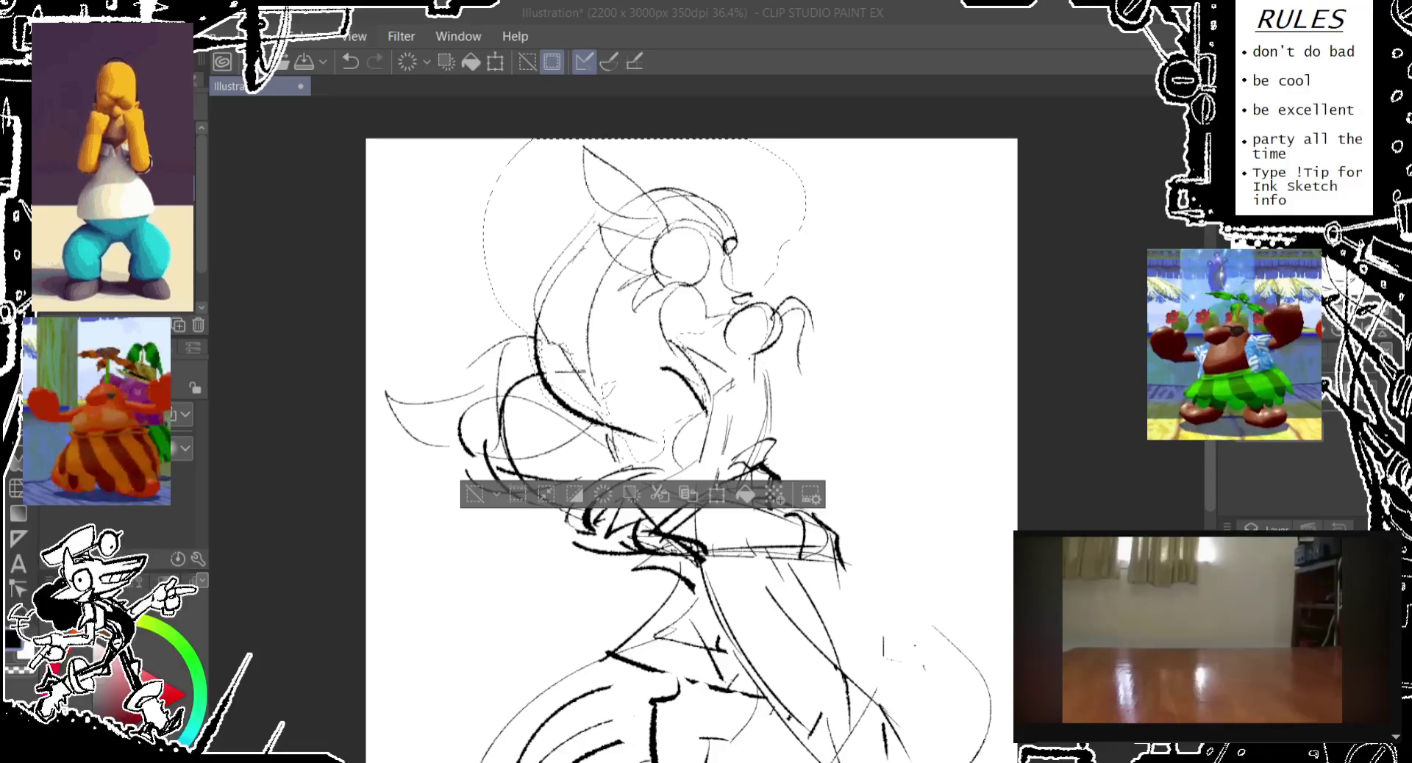
- Clear the selection and sketch new lines around the character's head
click(966, 45)
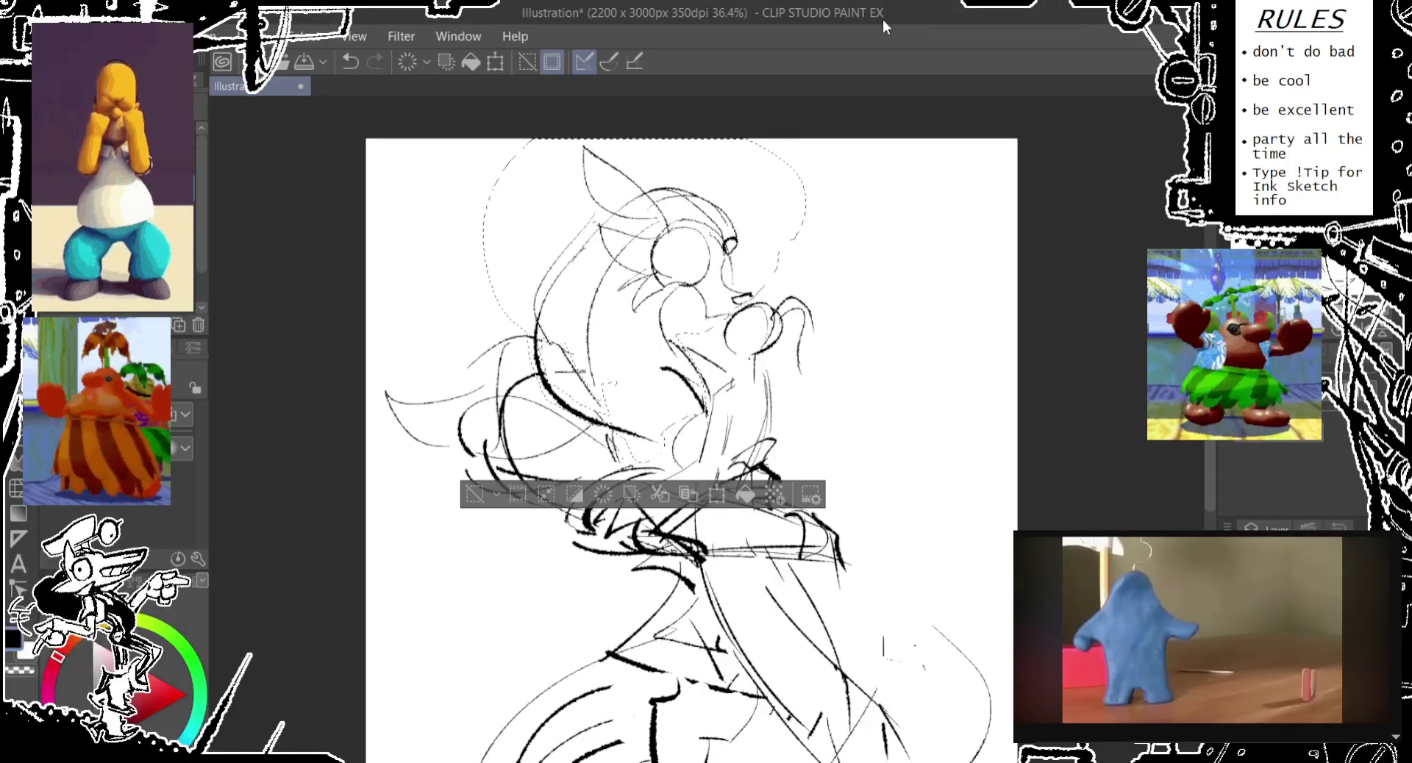
drag(863, 277, 831, 307)
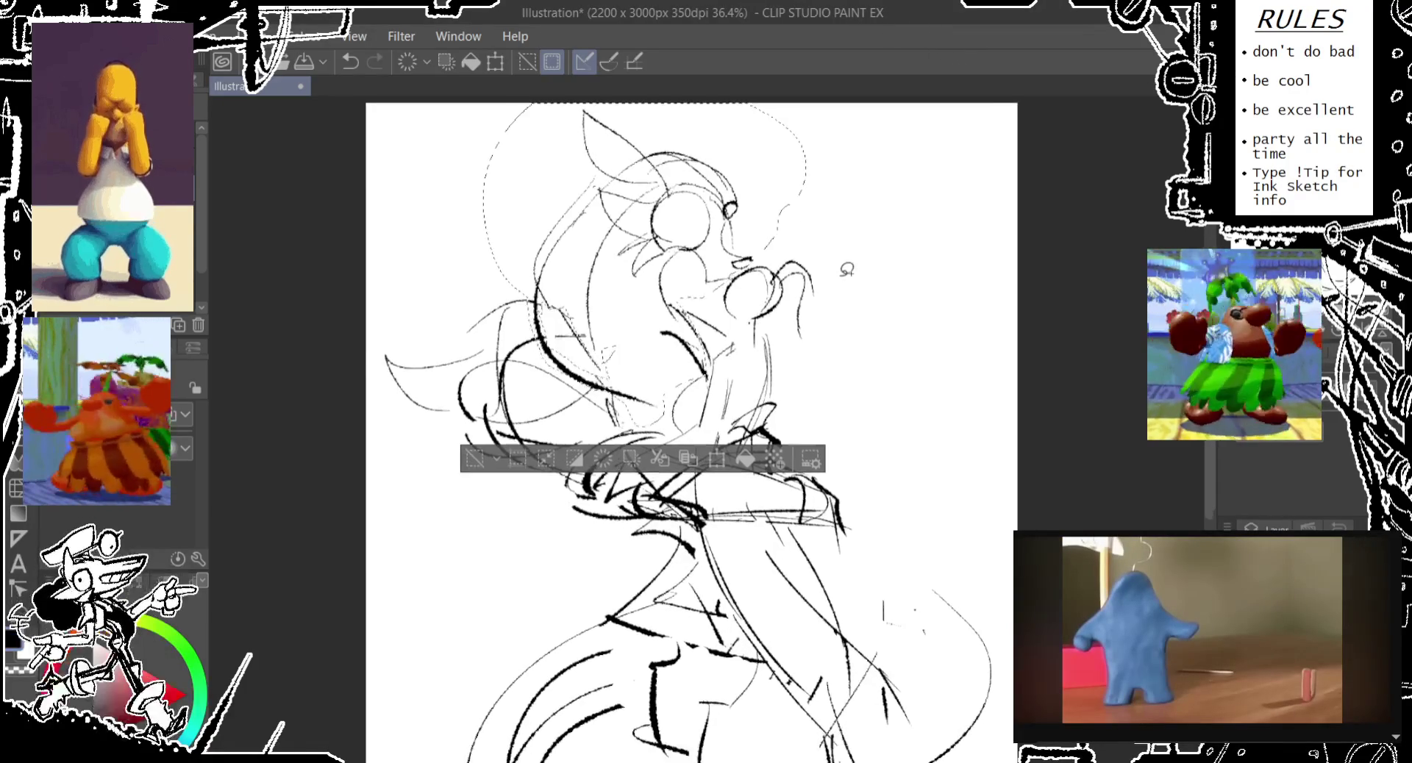
key(ctrl+d)
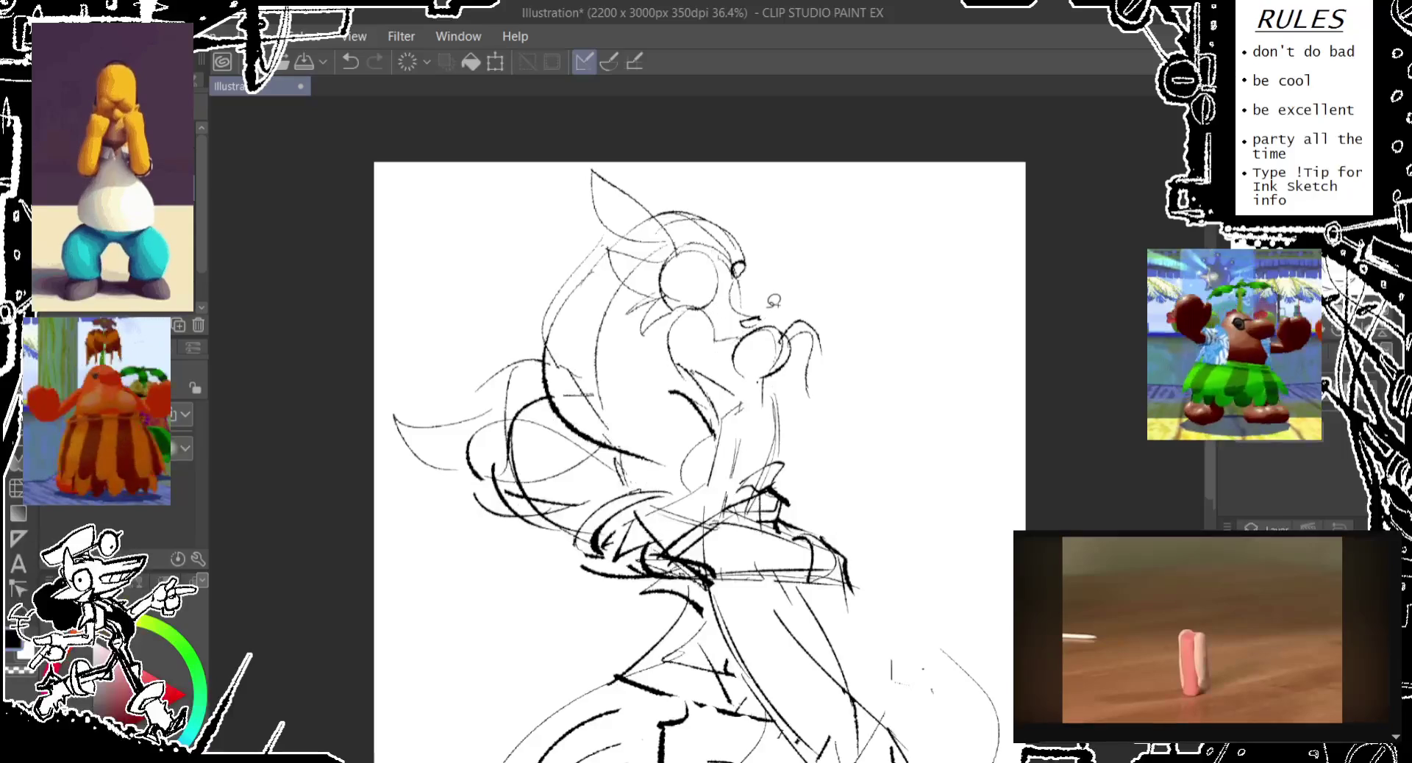
mouse_move(691, 309)
mouse_down()
mouse_move(632, 338)
mouse_move(612, 243)
mouse_move(669, 184)
mouse_move(768, 305)
mouse_up()
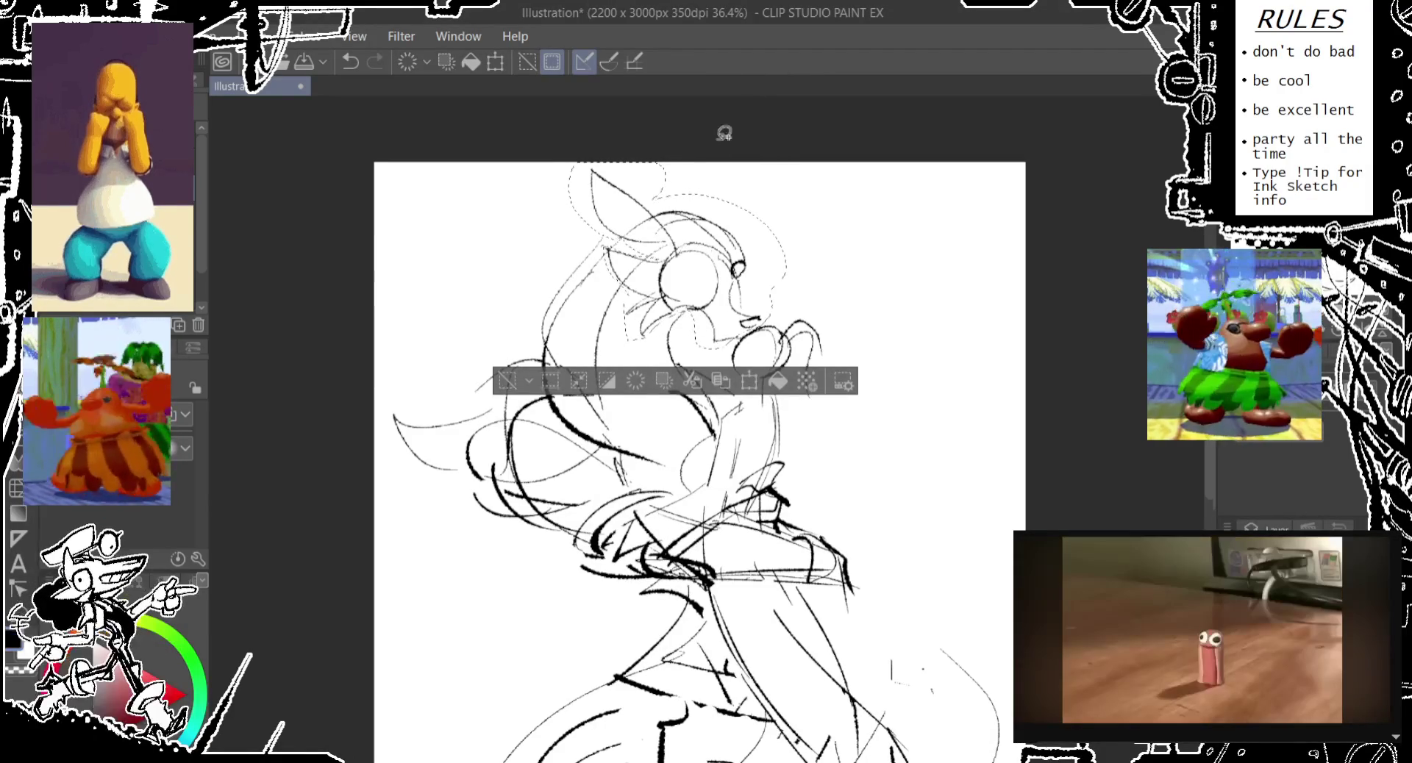
- Scale the upper head area to 104% and nudge it down slightly
key(ctrl+t)
drag(565, 256, 556, 258)
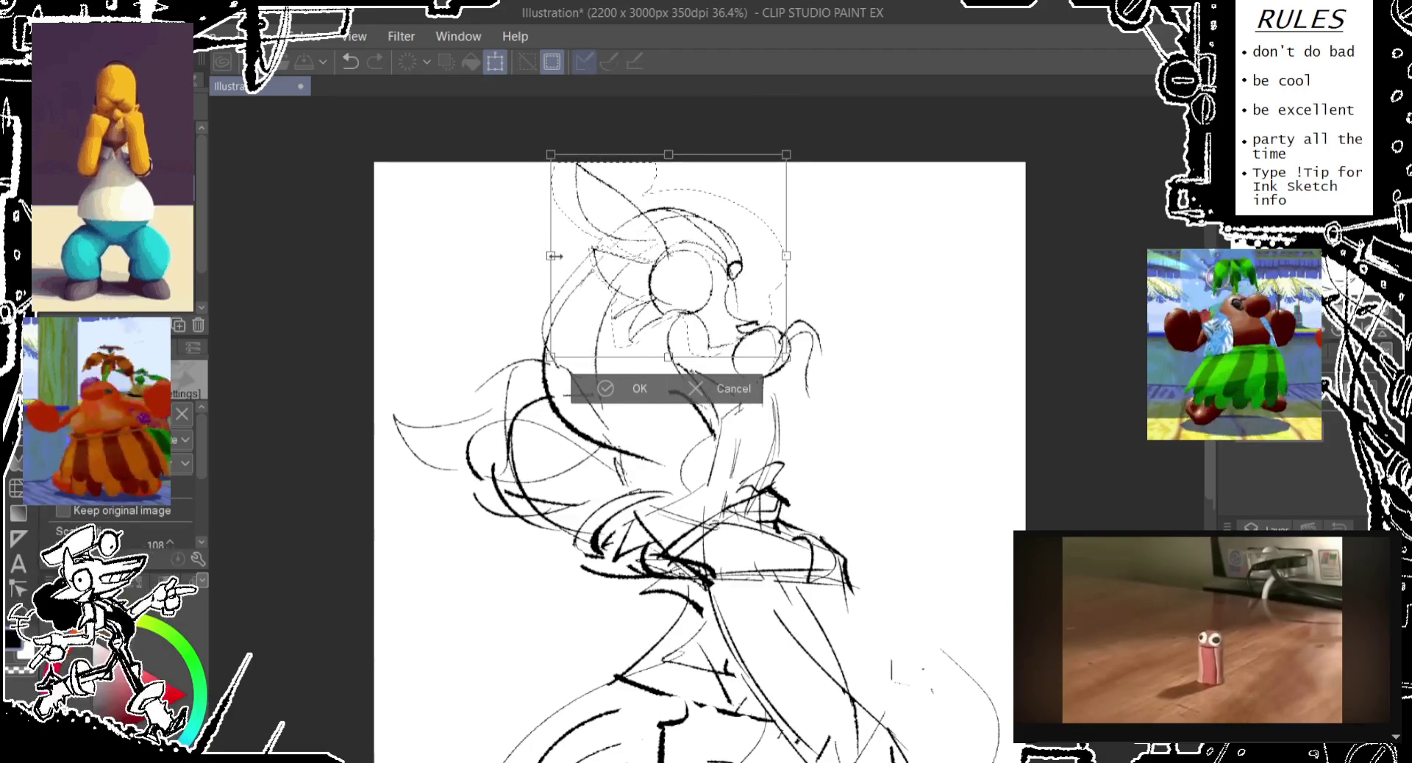
drag(688, 290, 688, 294)
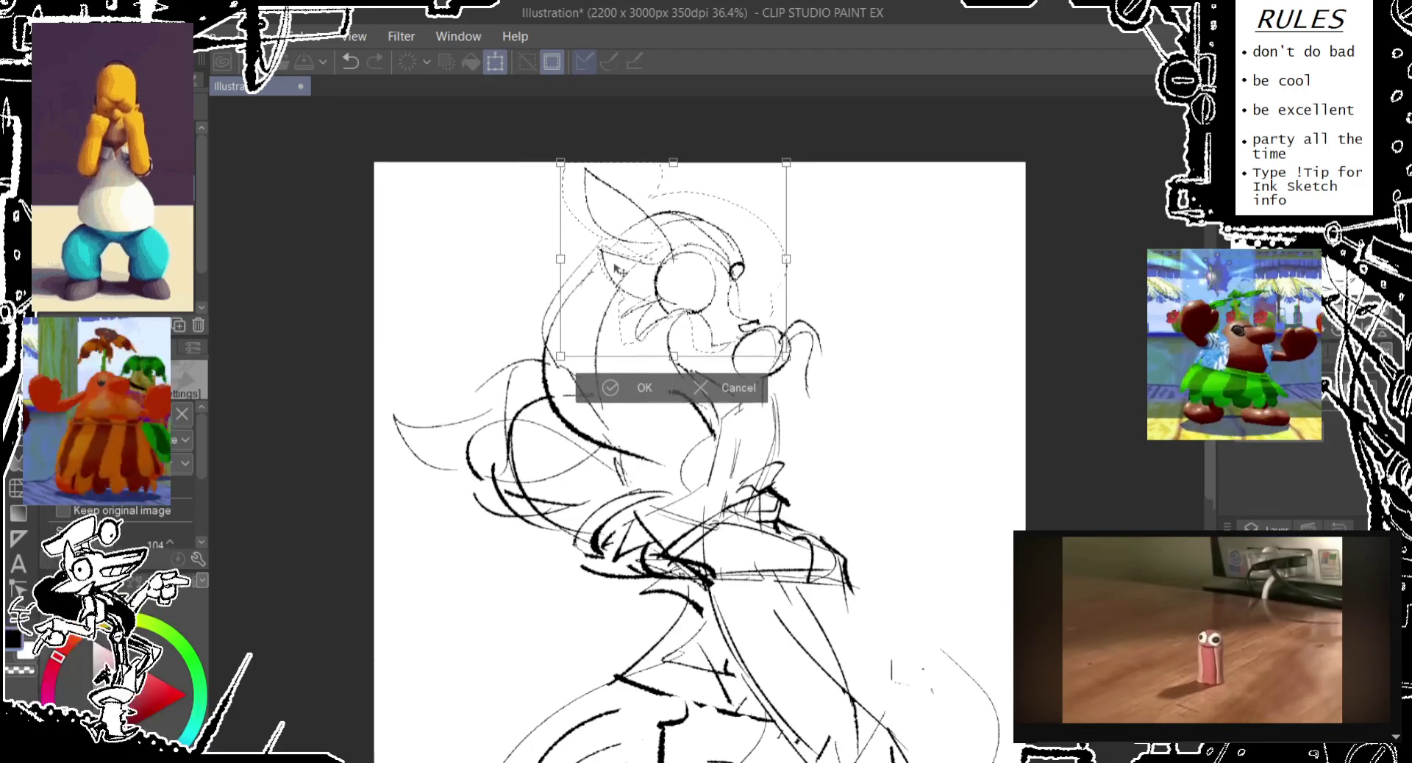
click(640, 390)
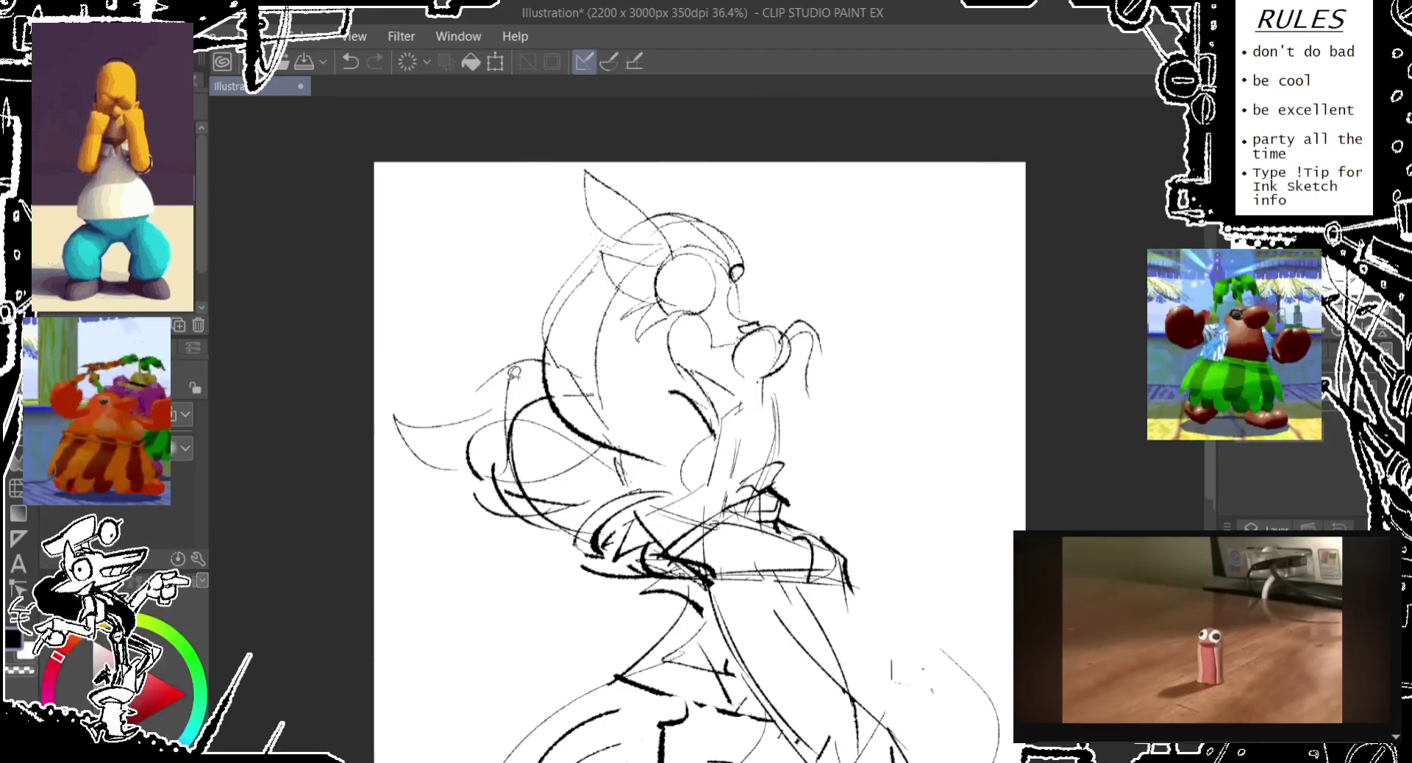
scroll(477, 284, down, 1)
- Extend the canvas to 2300 × 3100 px, adding space above the dancer
drag(477, 285, 473, 248)
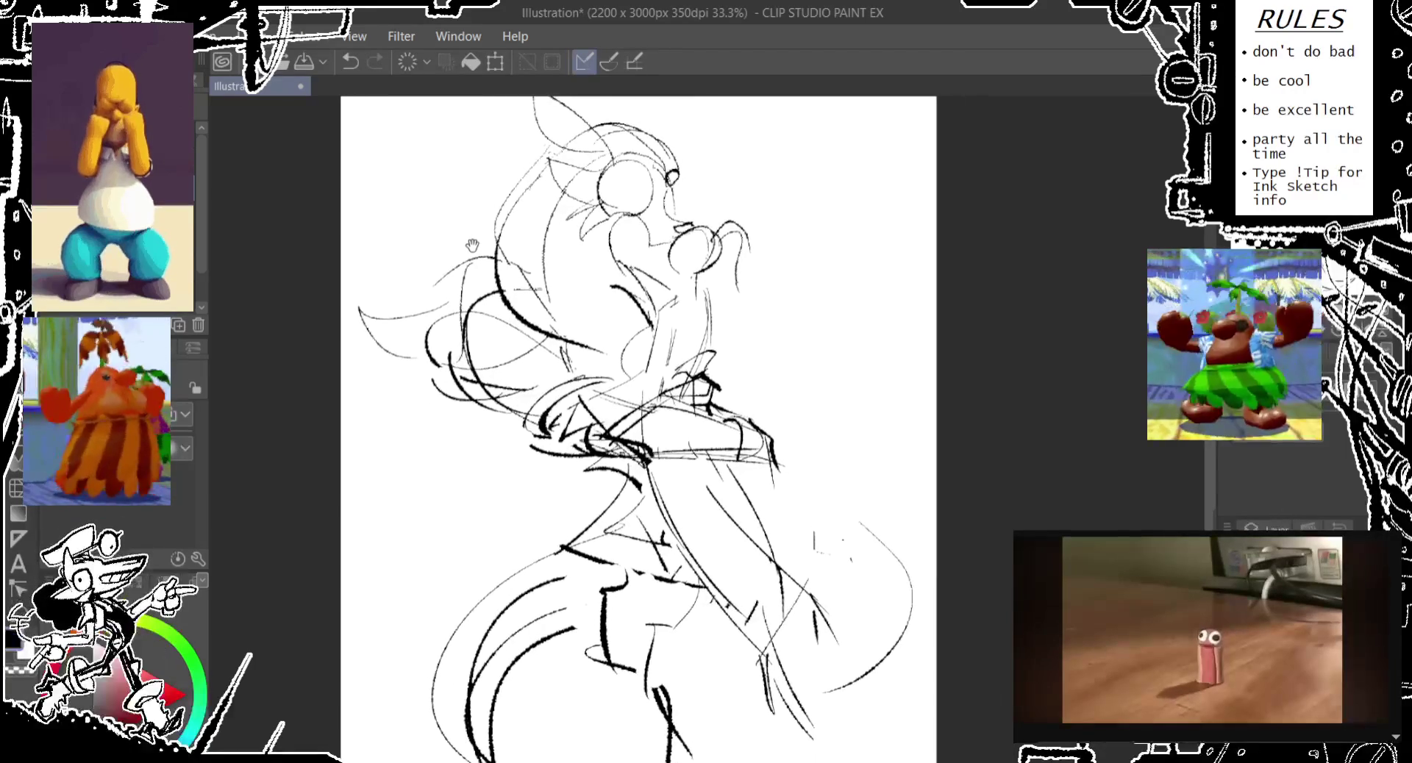
scroll(473, 248, down, 1)
scroll(472, 252, down, 1)
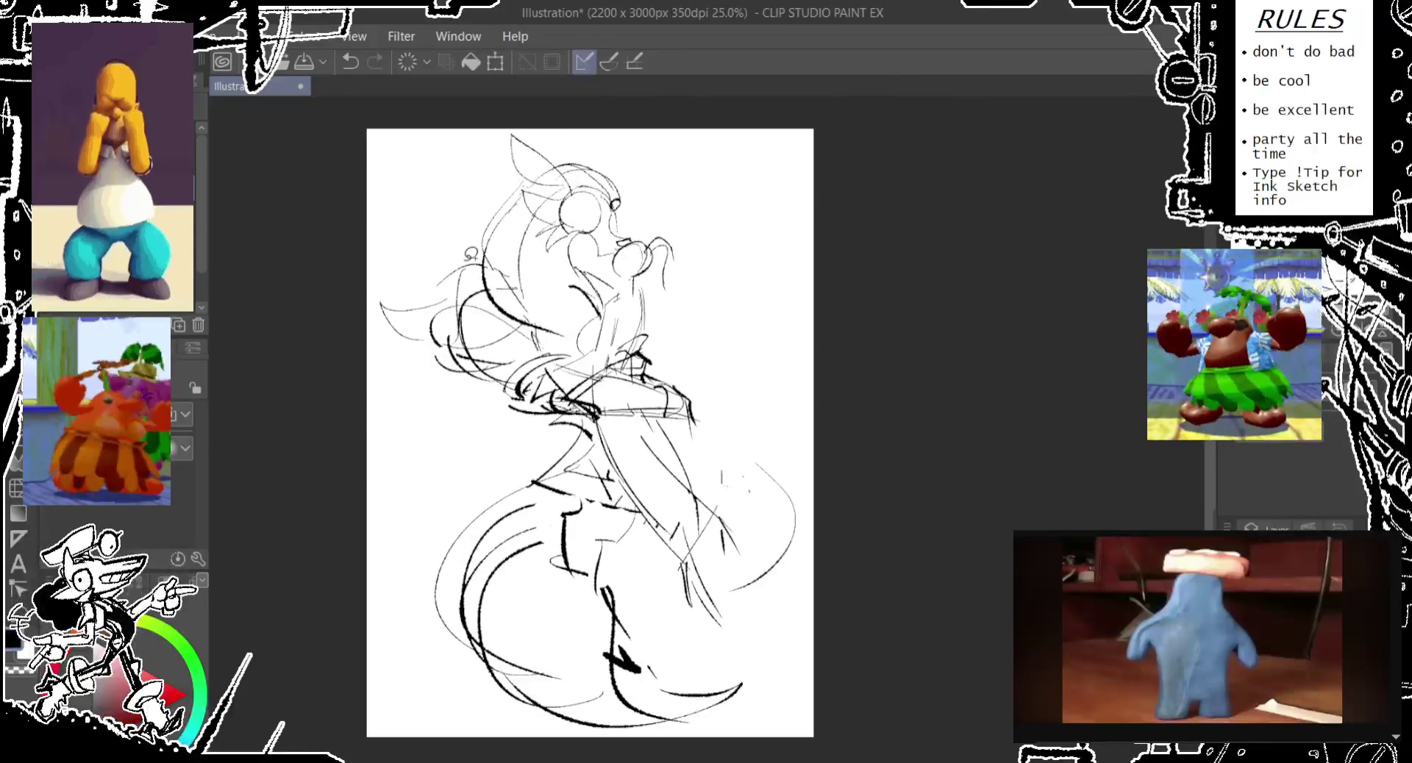
scroll(471, 256, up, 1)
scroll(465, 272, down, 1)
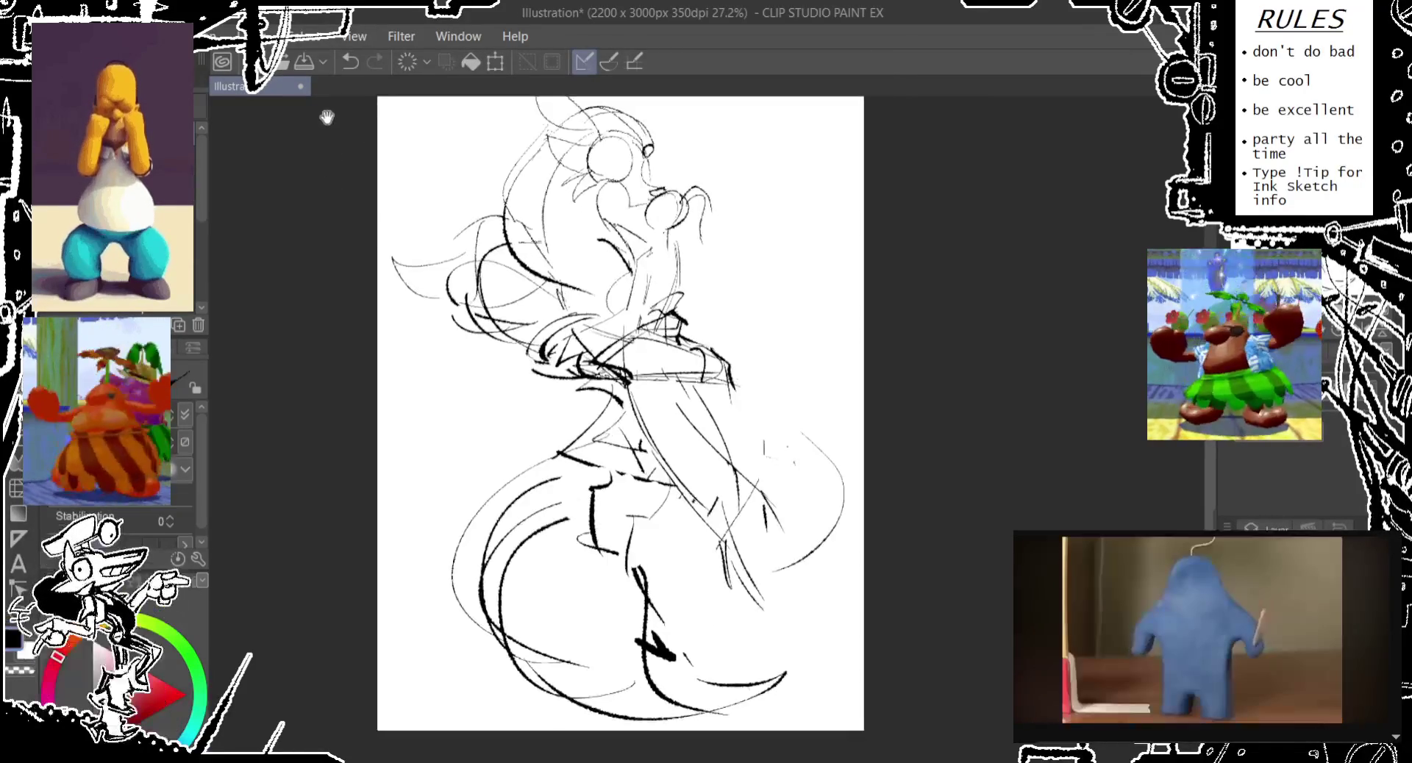
drag(294, 157, 303, 234)
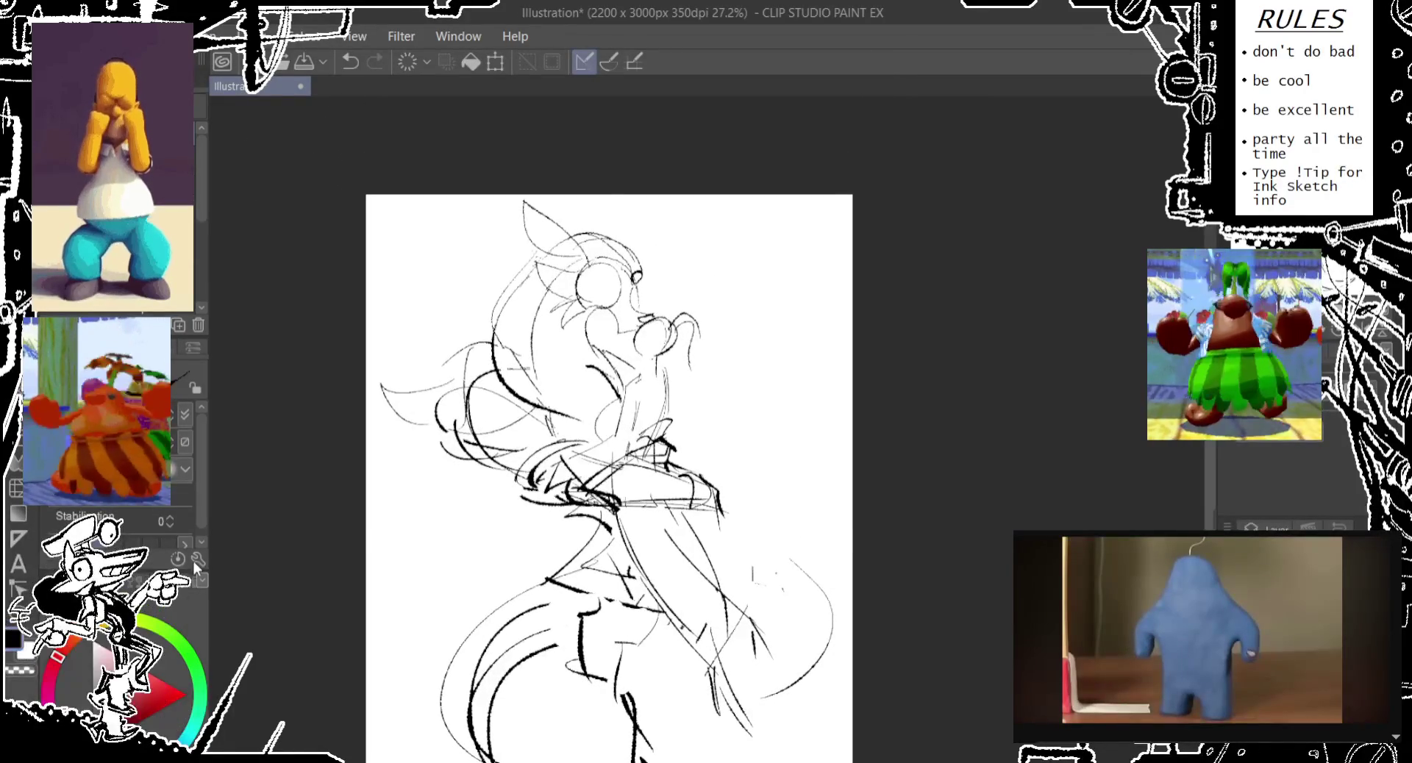
key(ctrl+t)
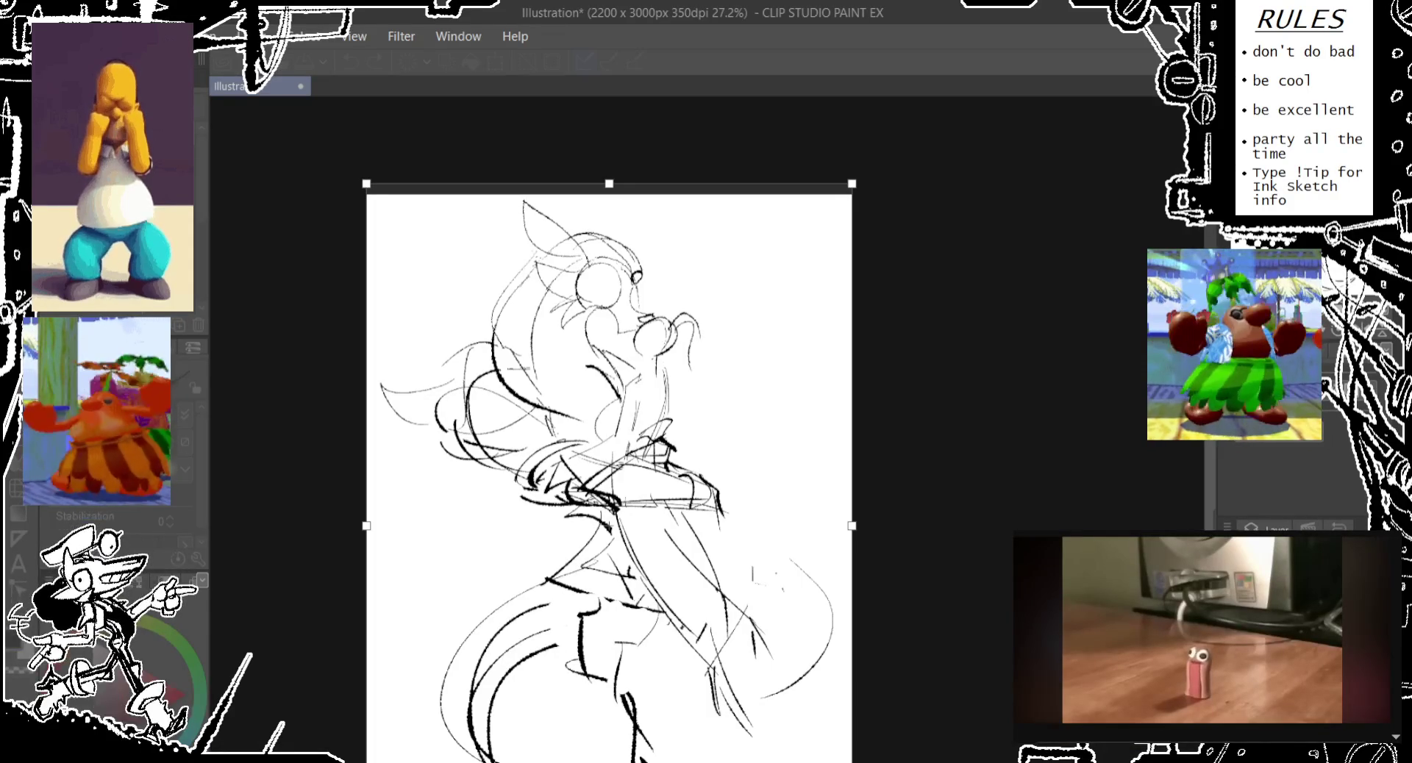
key(Return)
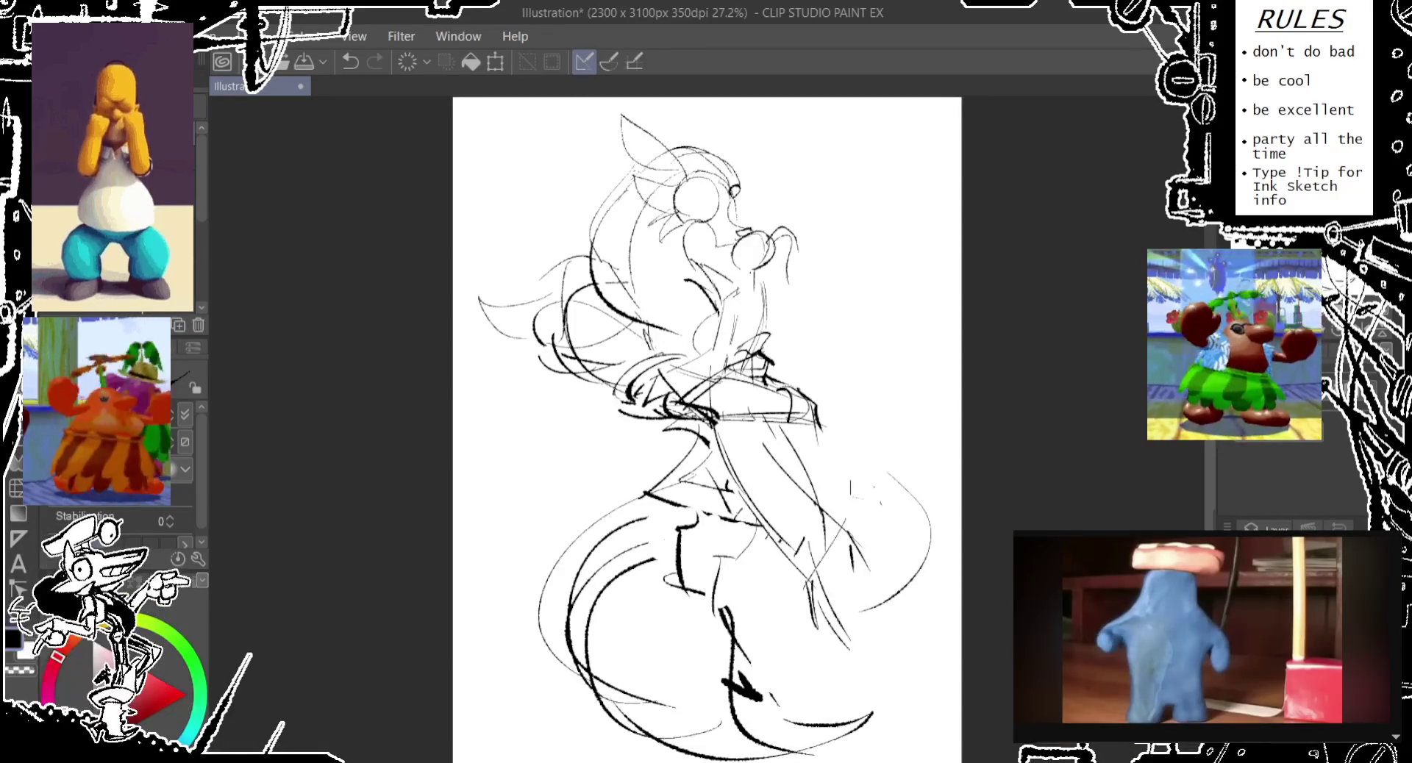
- Shift the canvas view slightly left to continue roughing out the body and skirt
mouse_move(711, 359)
mouse_down()
mouse_move(696, 377)
mouse_move(684, 358)
mouse_up()
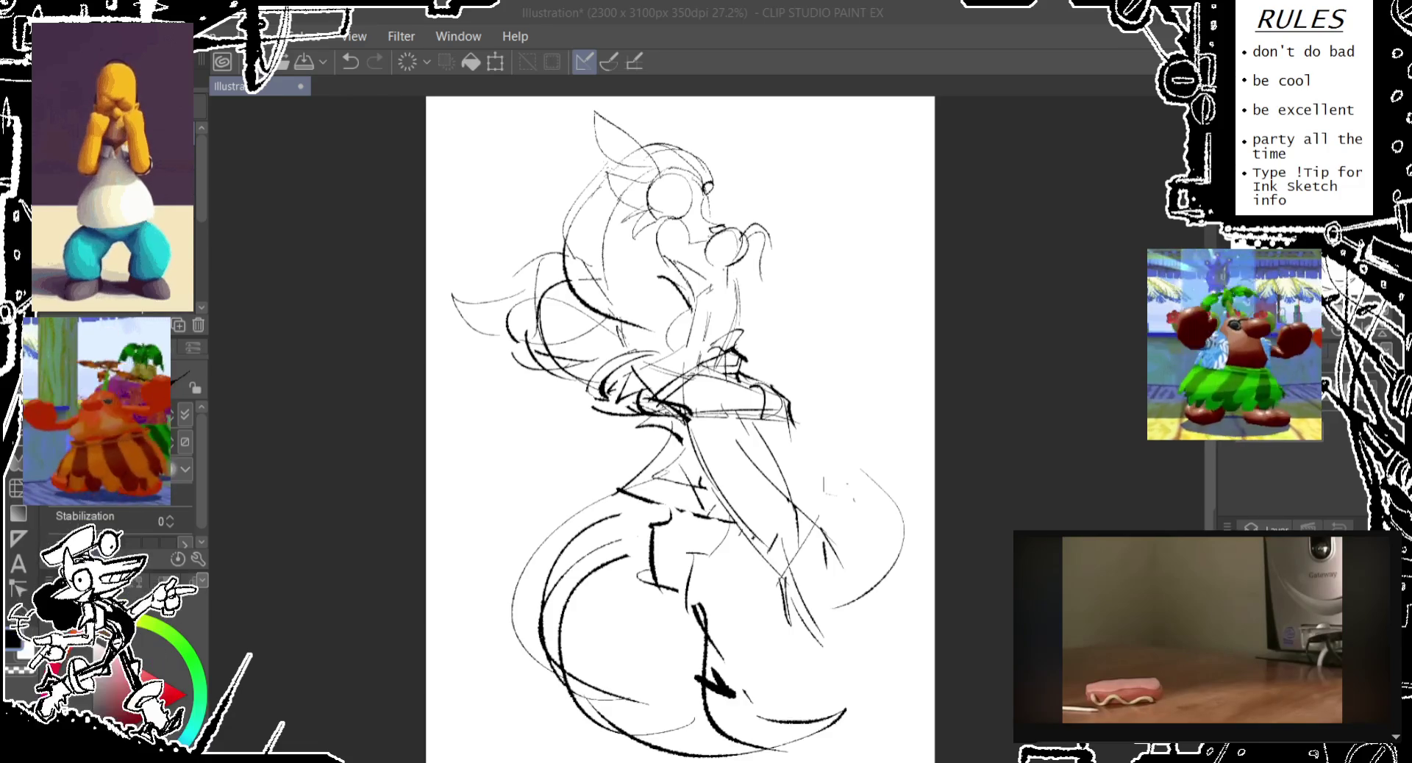
- Pan the canvas to show more of the right side of the dancer sketch
drag(680, 426, 595, 437)
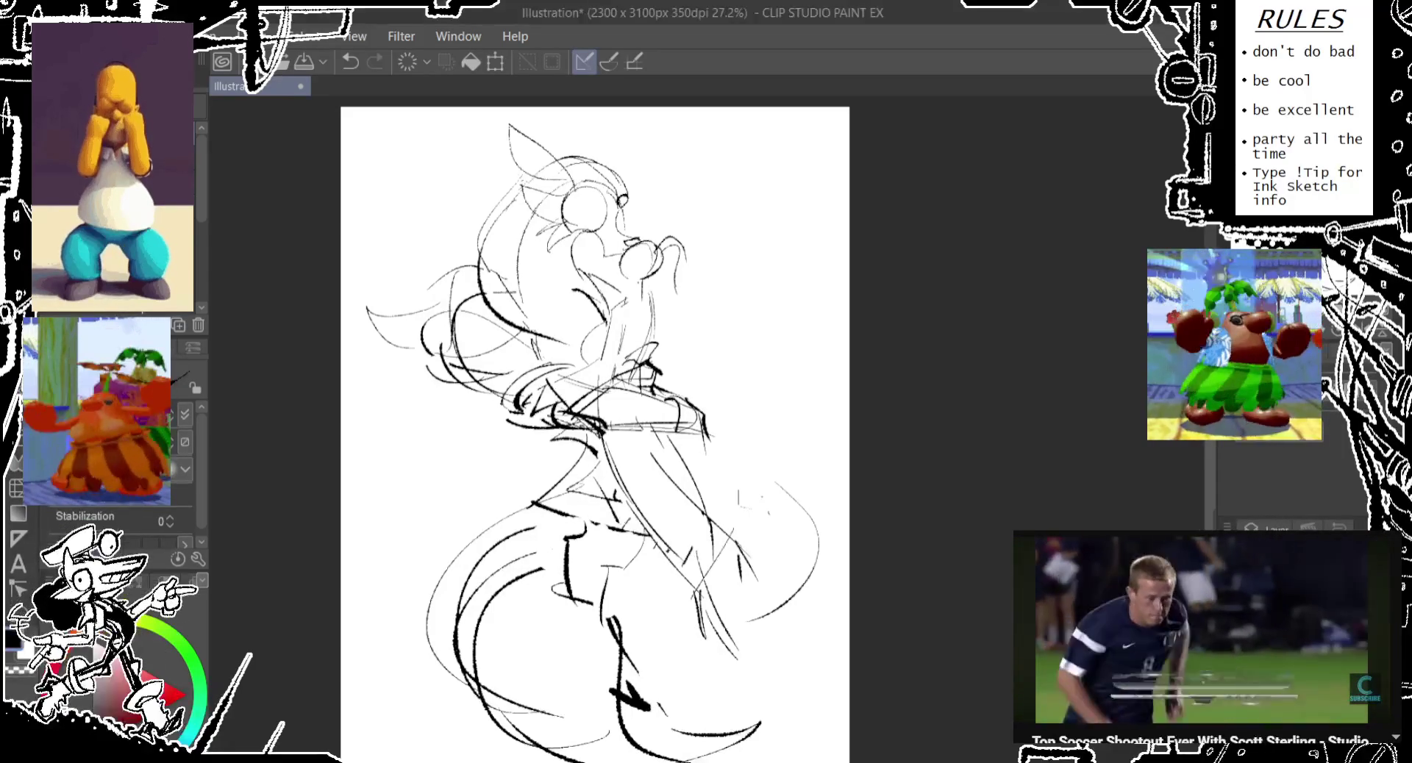
- Erase the face circles, redraw the snout loosely, add a chest-to-head curve, and lasso the head
drag(588, 441, 486, 471)
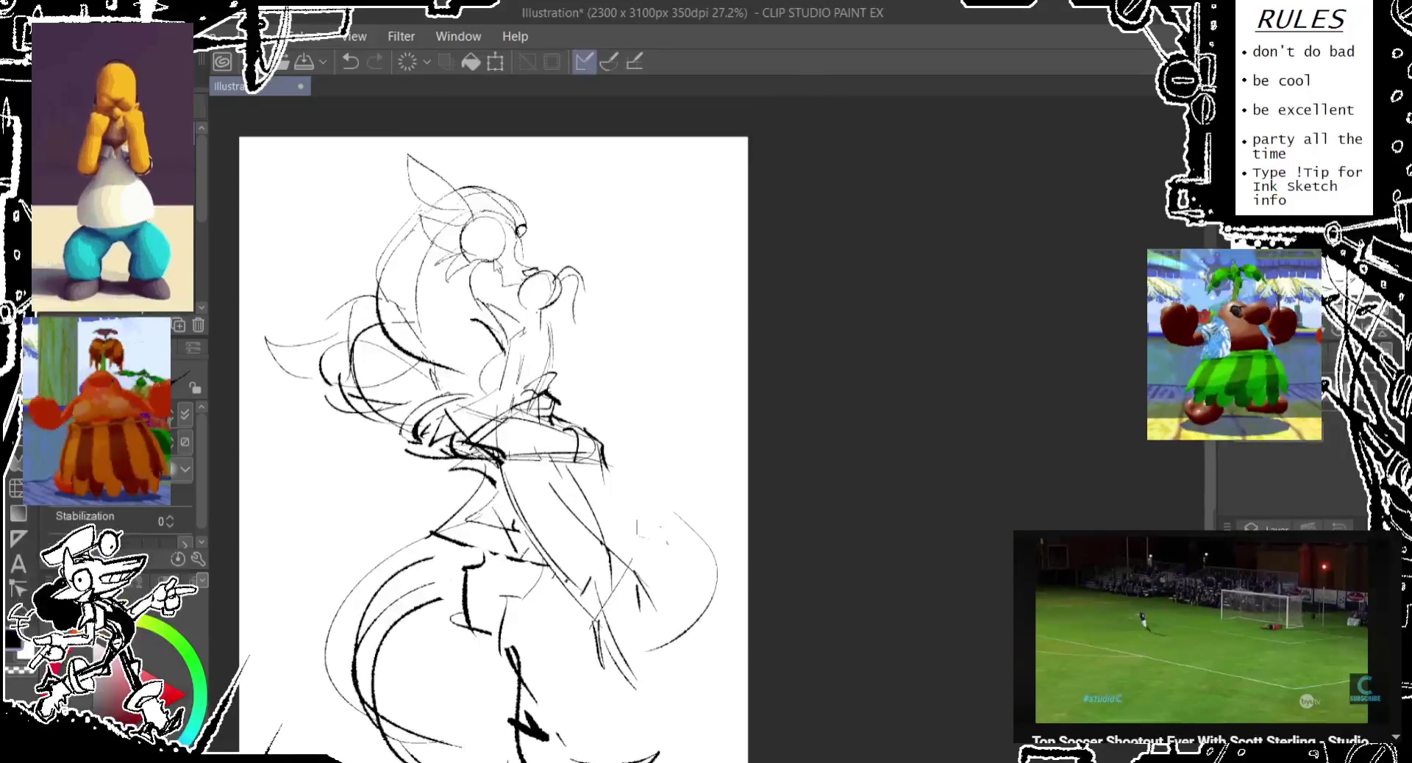
scroll(478, 250, up, 2)
drag(508, 243, 500, 295)
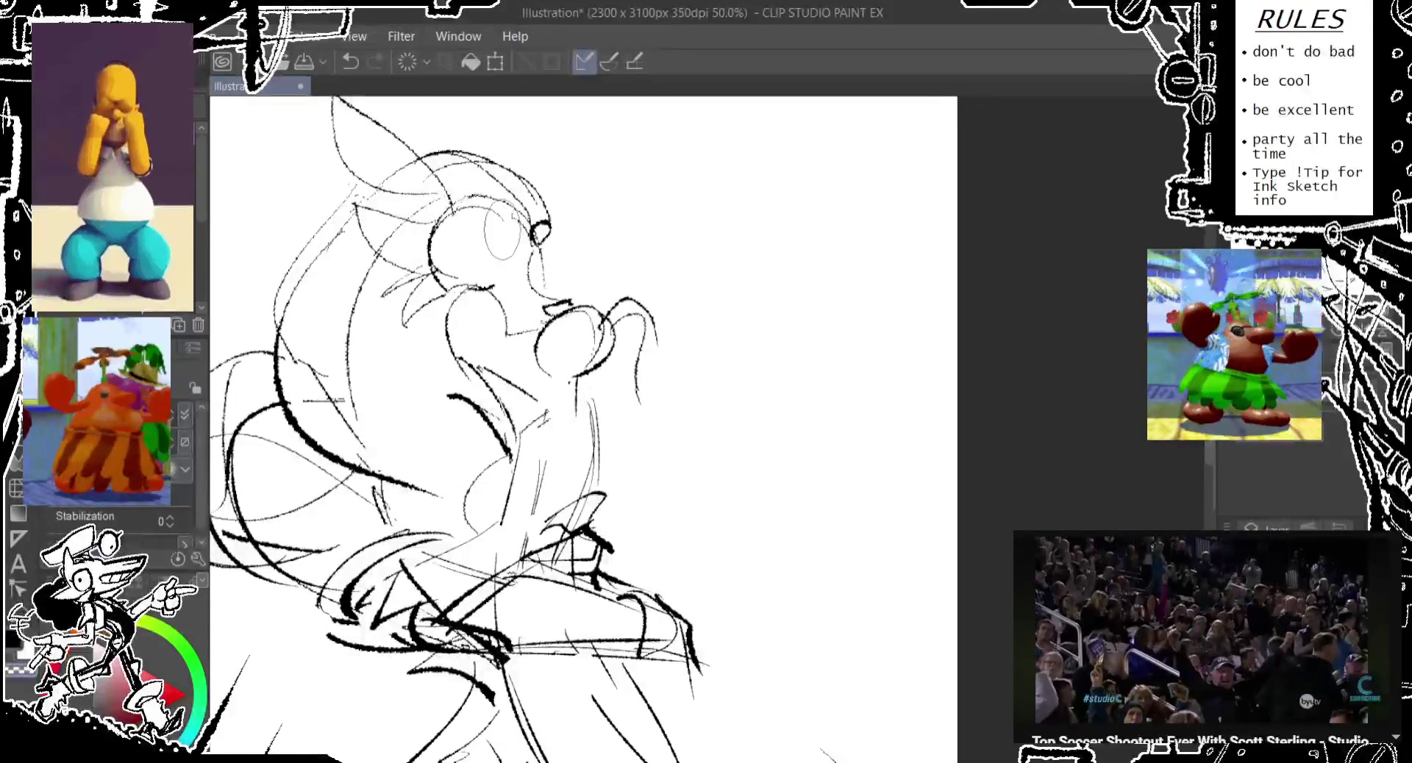
drag(514, 213, 507, 287)
drag(478, 243, 541, 346)
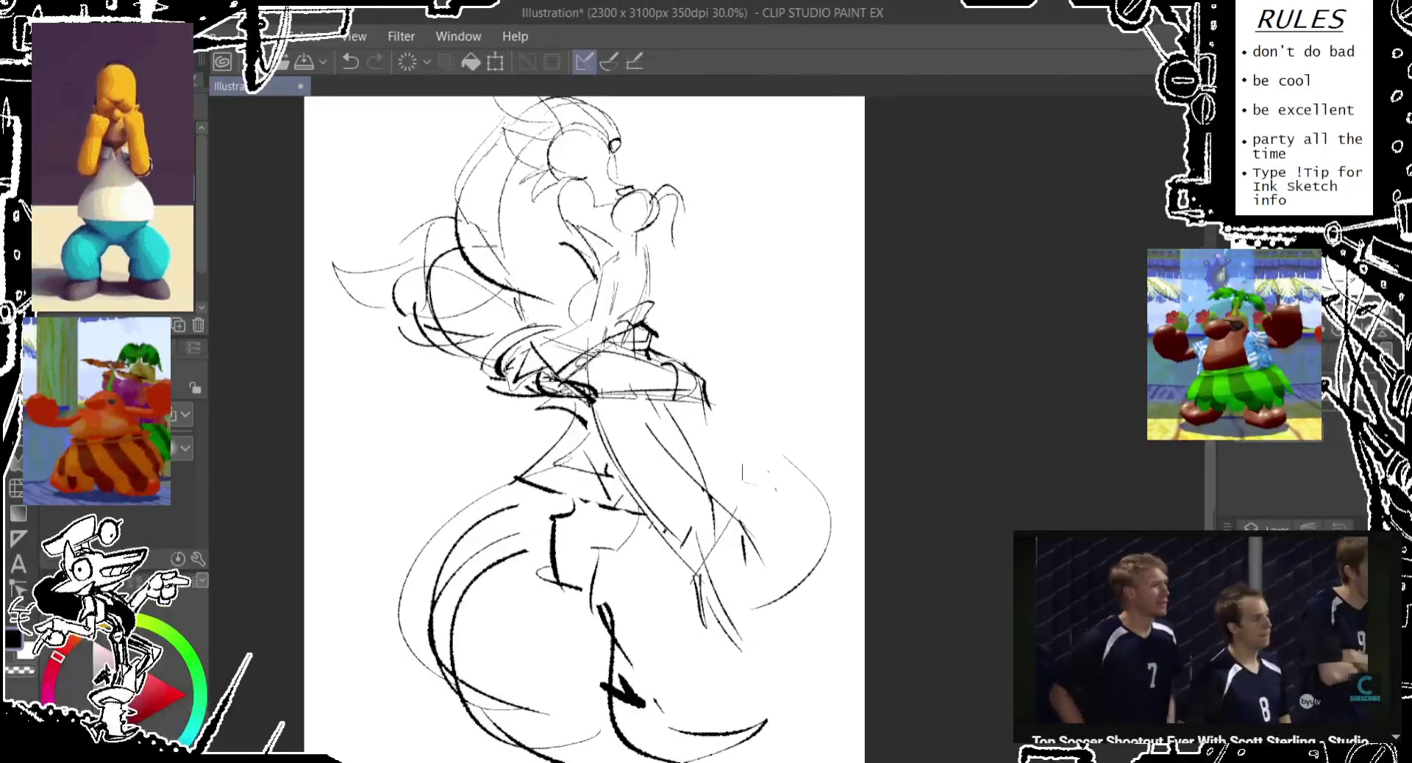
mouse_move(638, 320)
mouse_down()
mouse_move(636, 293)
mouse_move(687, 280)
mouse_move(704, 172)
mouse_move(646, 179)
mouse_up()
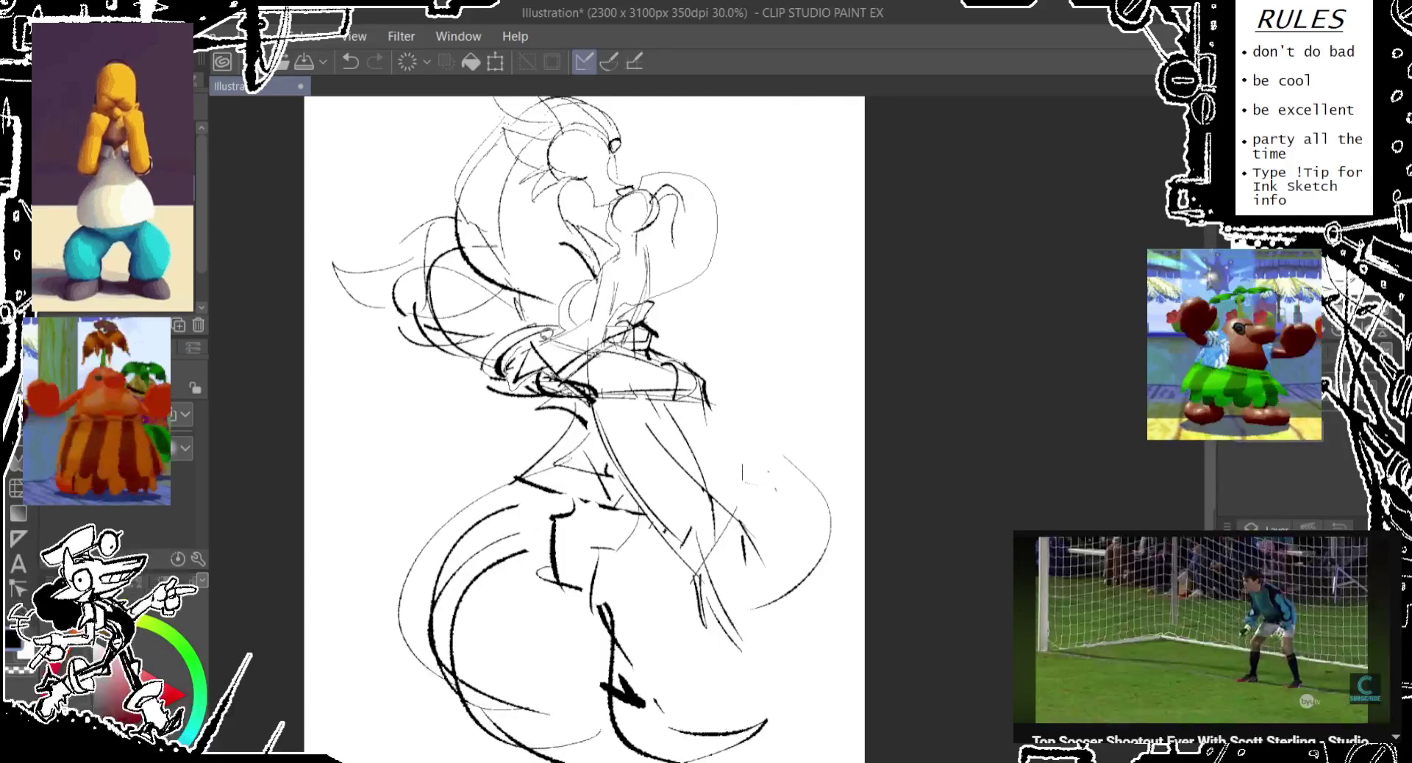
drag(523, 339, 515, 341)
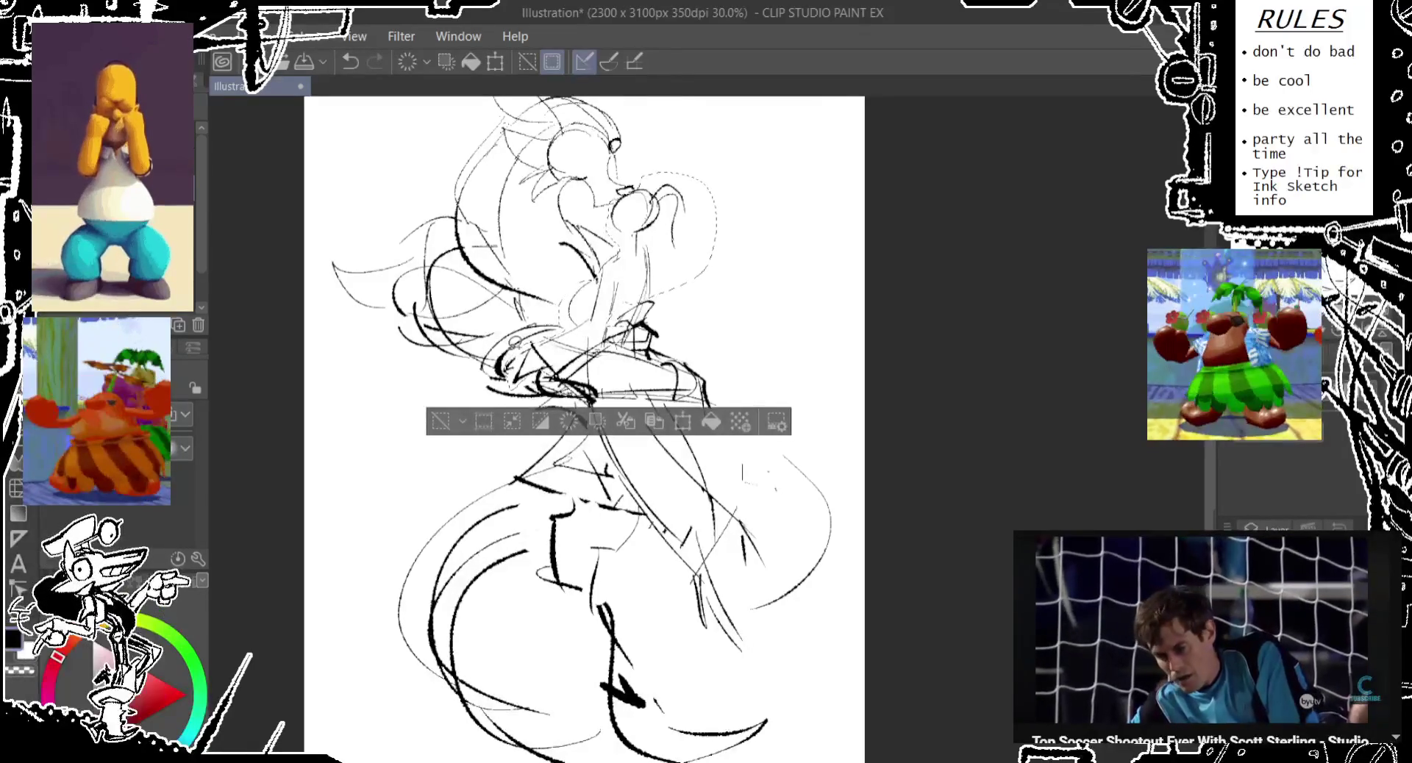
- Lasso the figure's right-side torso and skirt strokes and narrow them slightly inward
drag(602, 556, 578, 532)
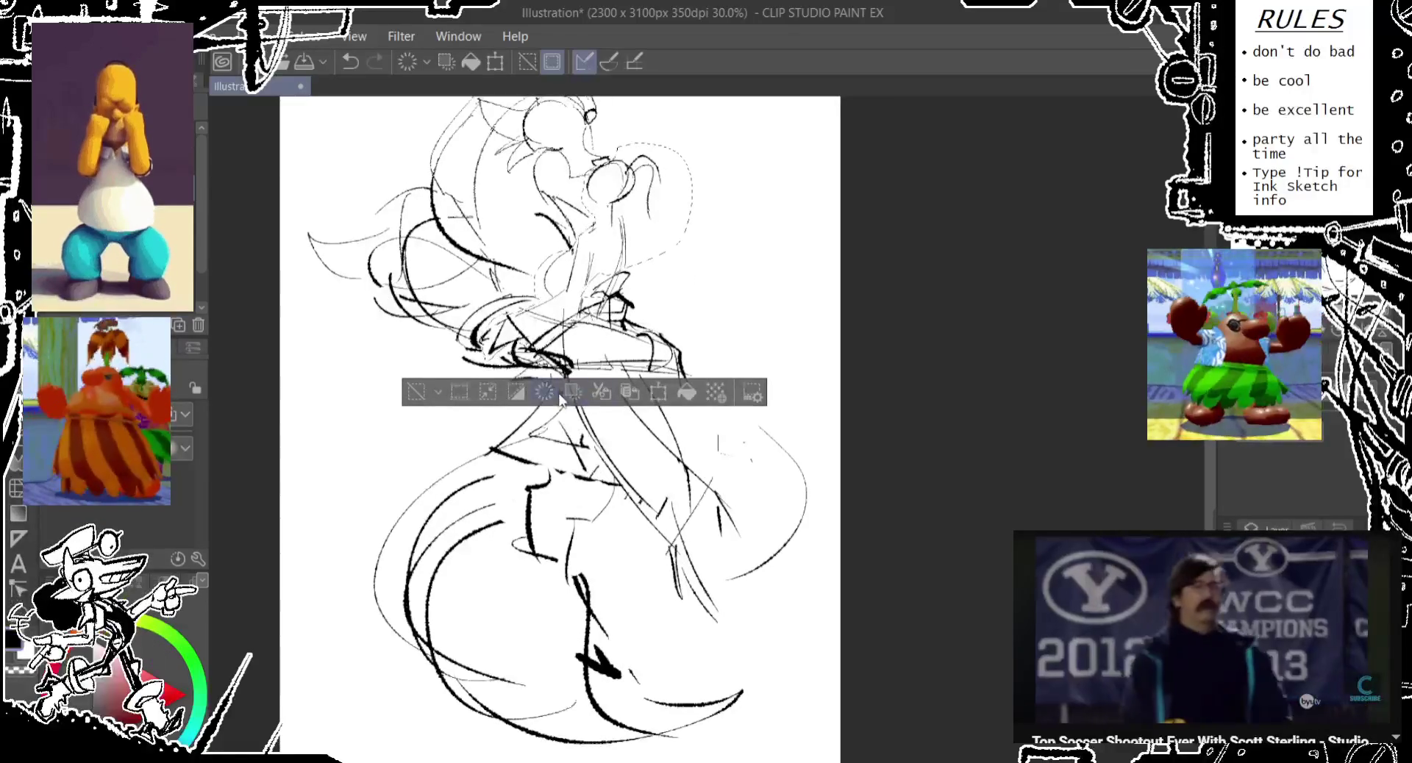
mouse_move(710, 464)
mouse_down()
mouse_move(741, 537)
mouse_move(707, 482)
mouse_up()
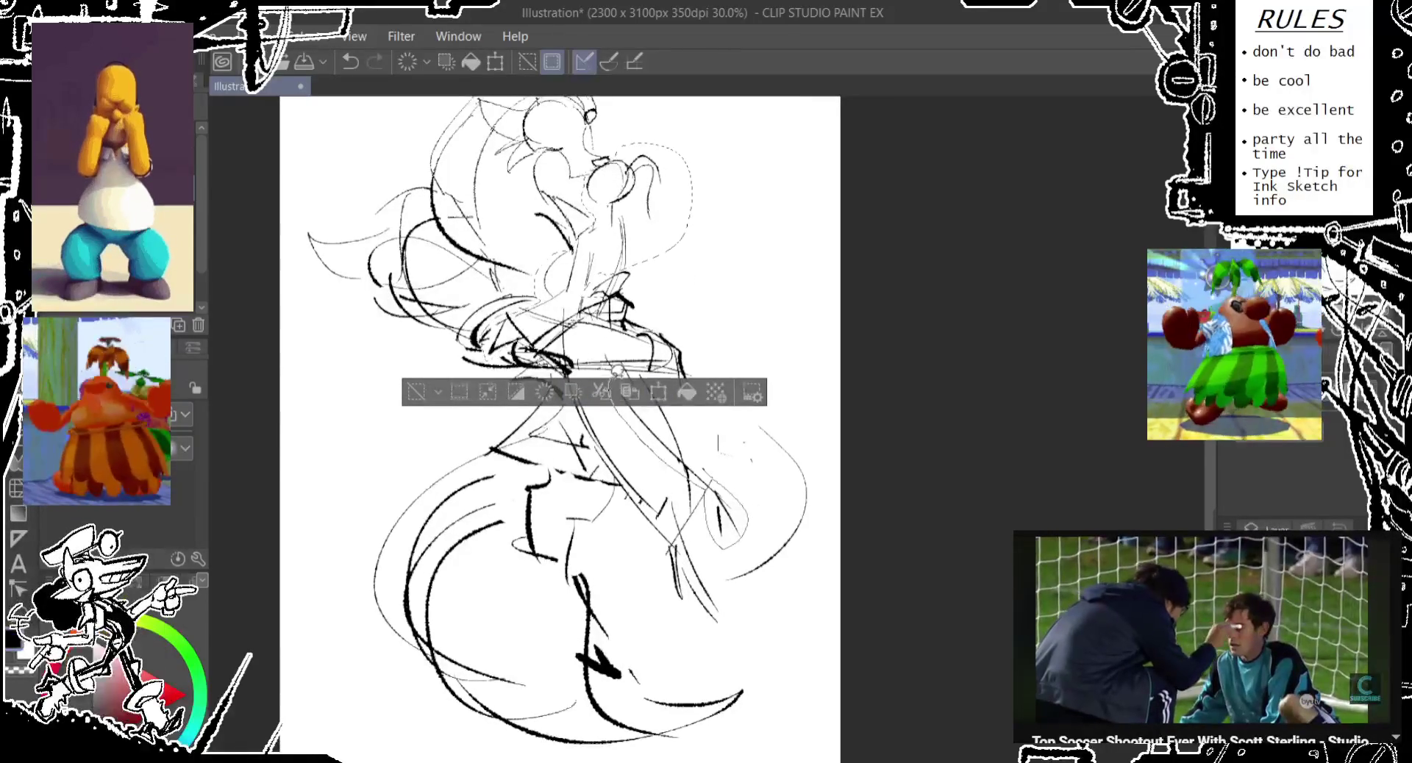
mouse_move(618, 370)
mouse_down()
mouse_move(706, 462)
mouse_move(684, 620)
mouse_up()
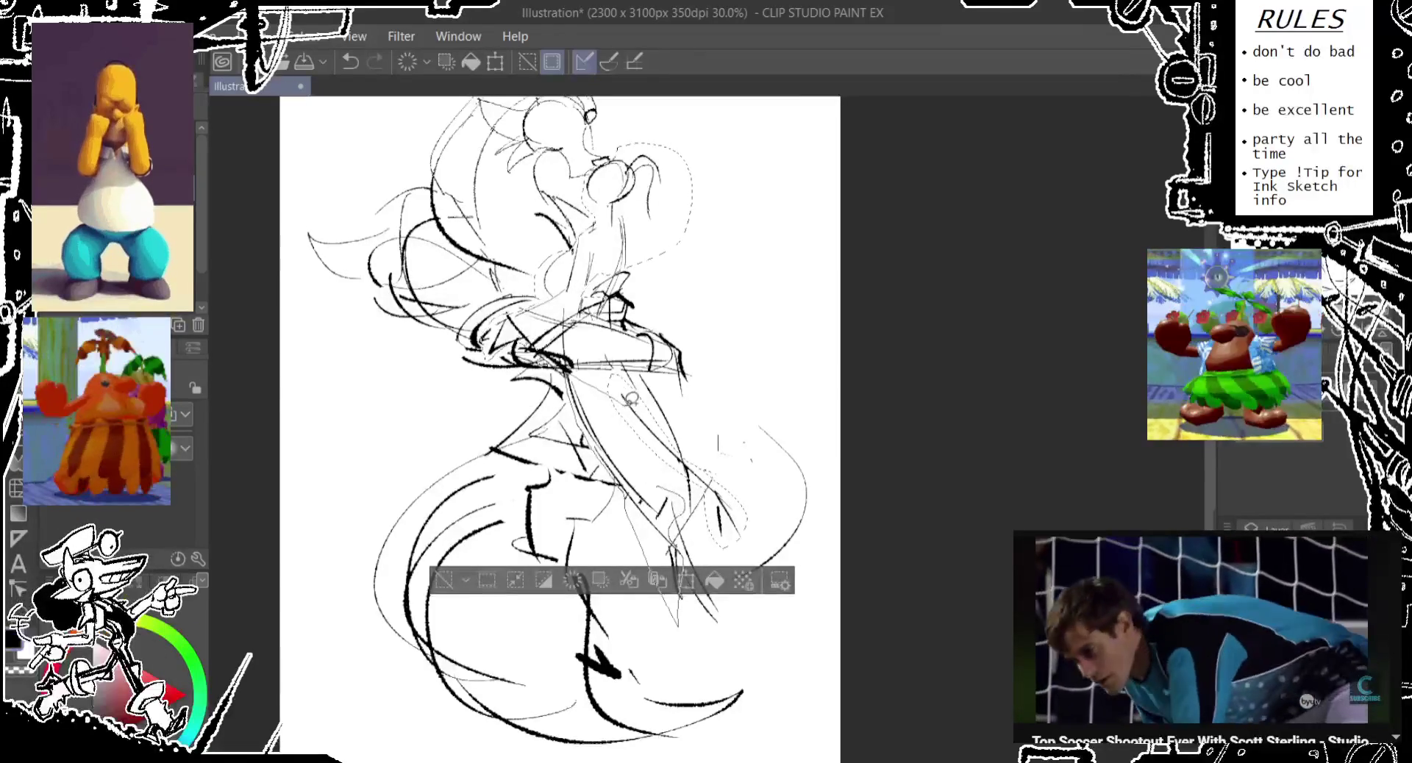
scroll(647, 454, up, 2)
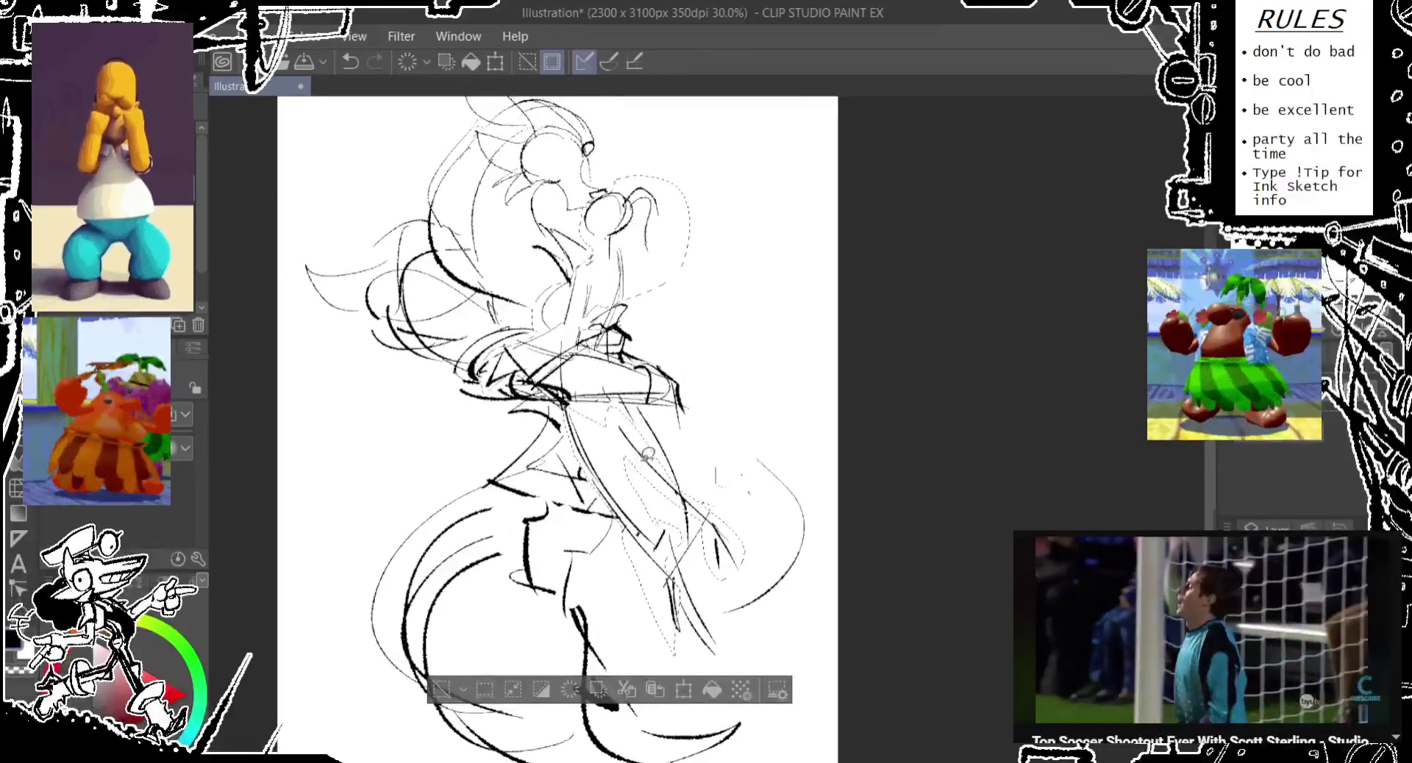
key(ctrl+t)
drag(743, 411, 707, 411)
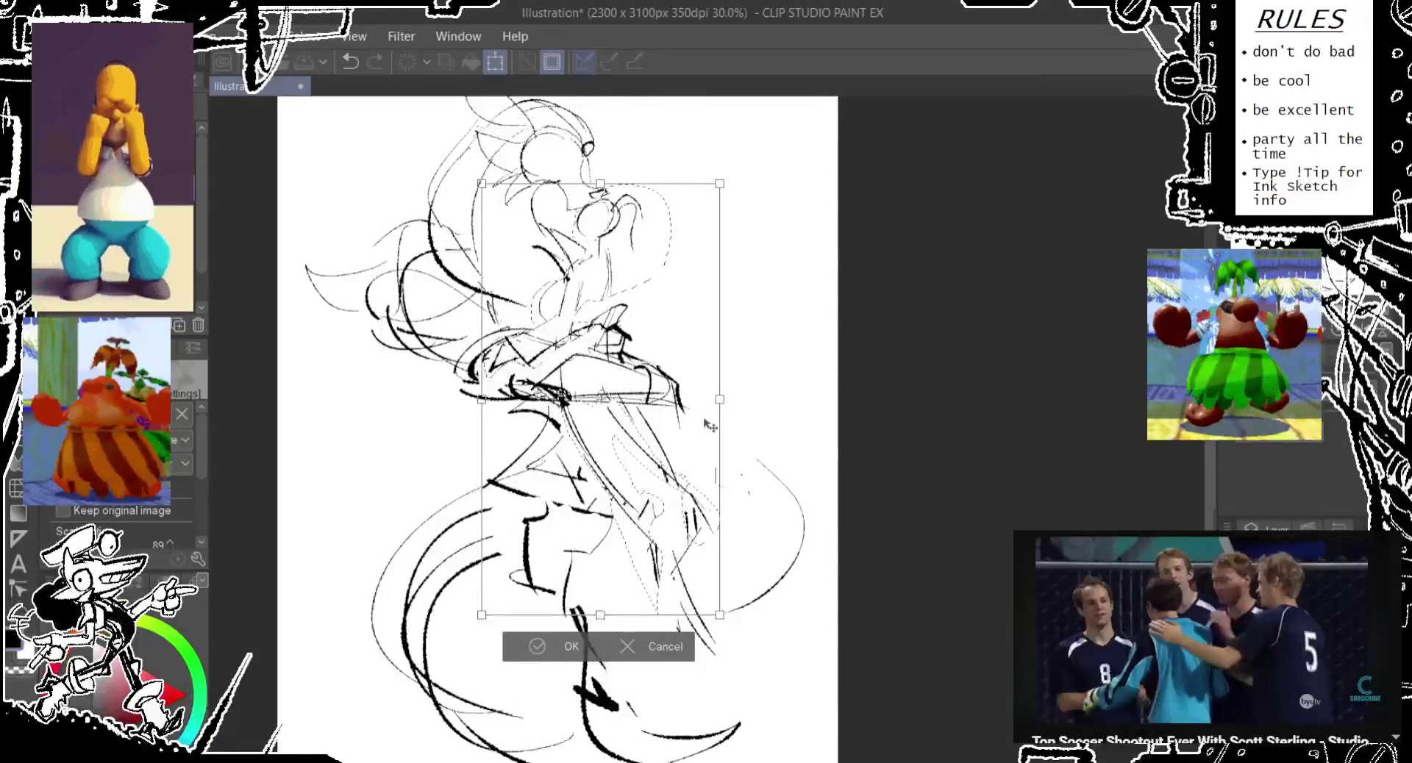
click(545, 645)
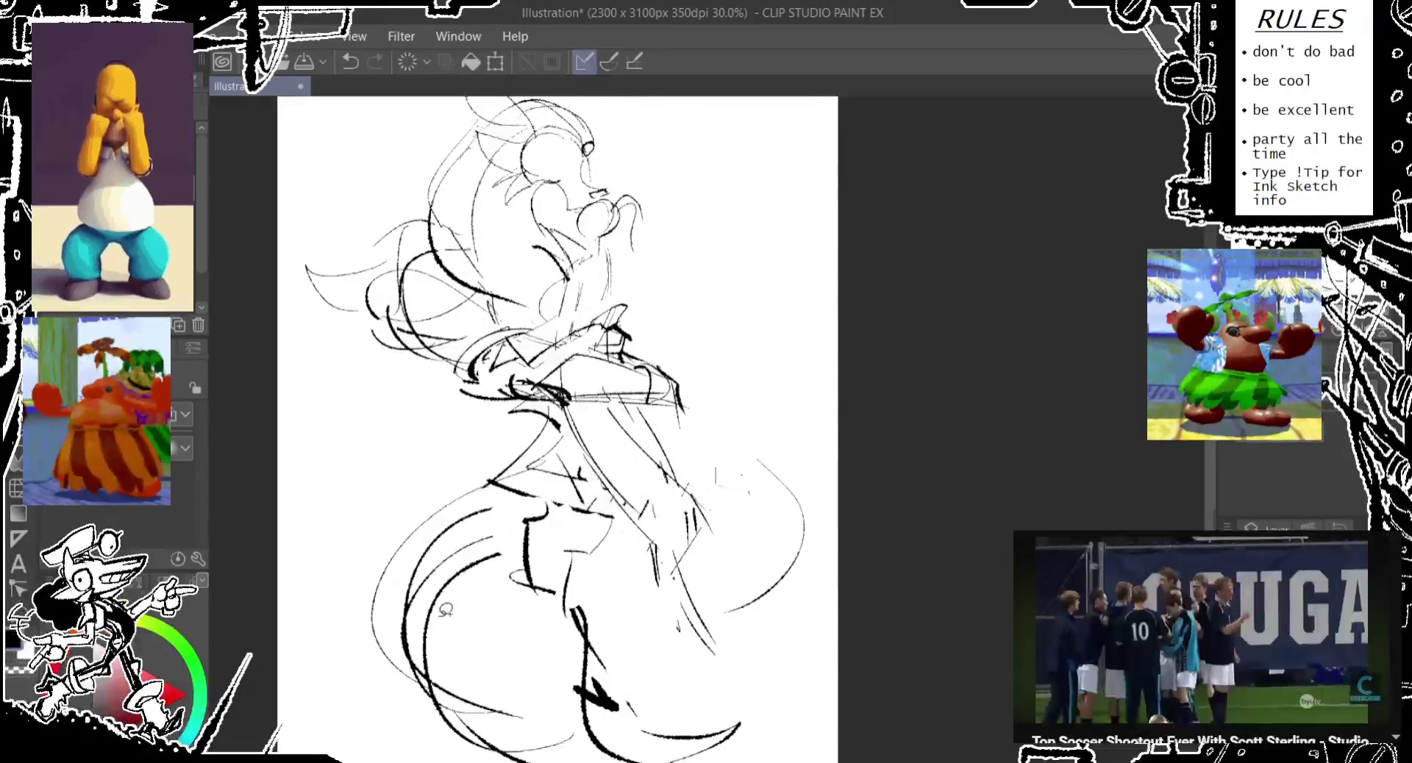
- Undo the last narrowing transform so the upper-body strokes return to their earlier shape
key(ctrl+z)
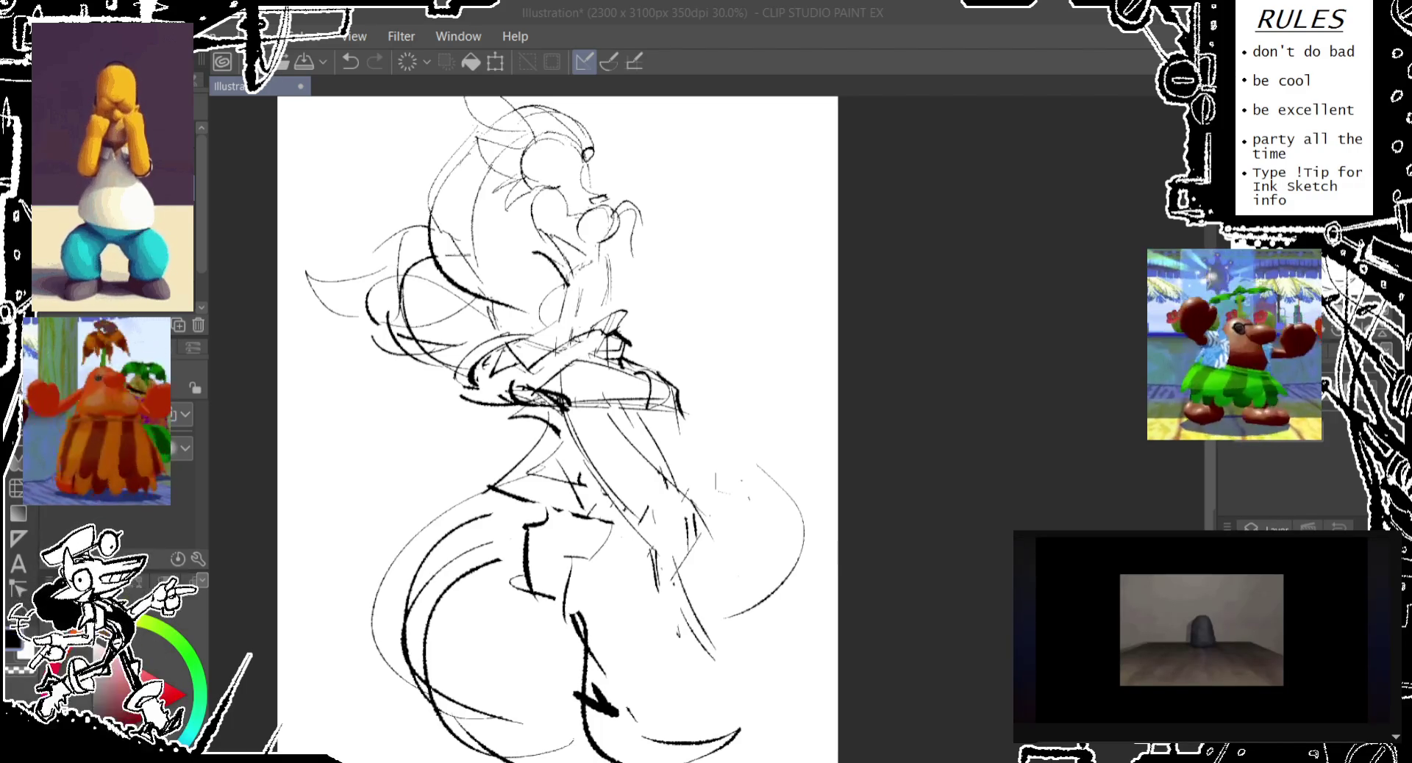
- Drag the sketch layer slightly lower on the page with the Move tool
drag(552, 411, 561, 463)
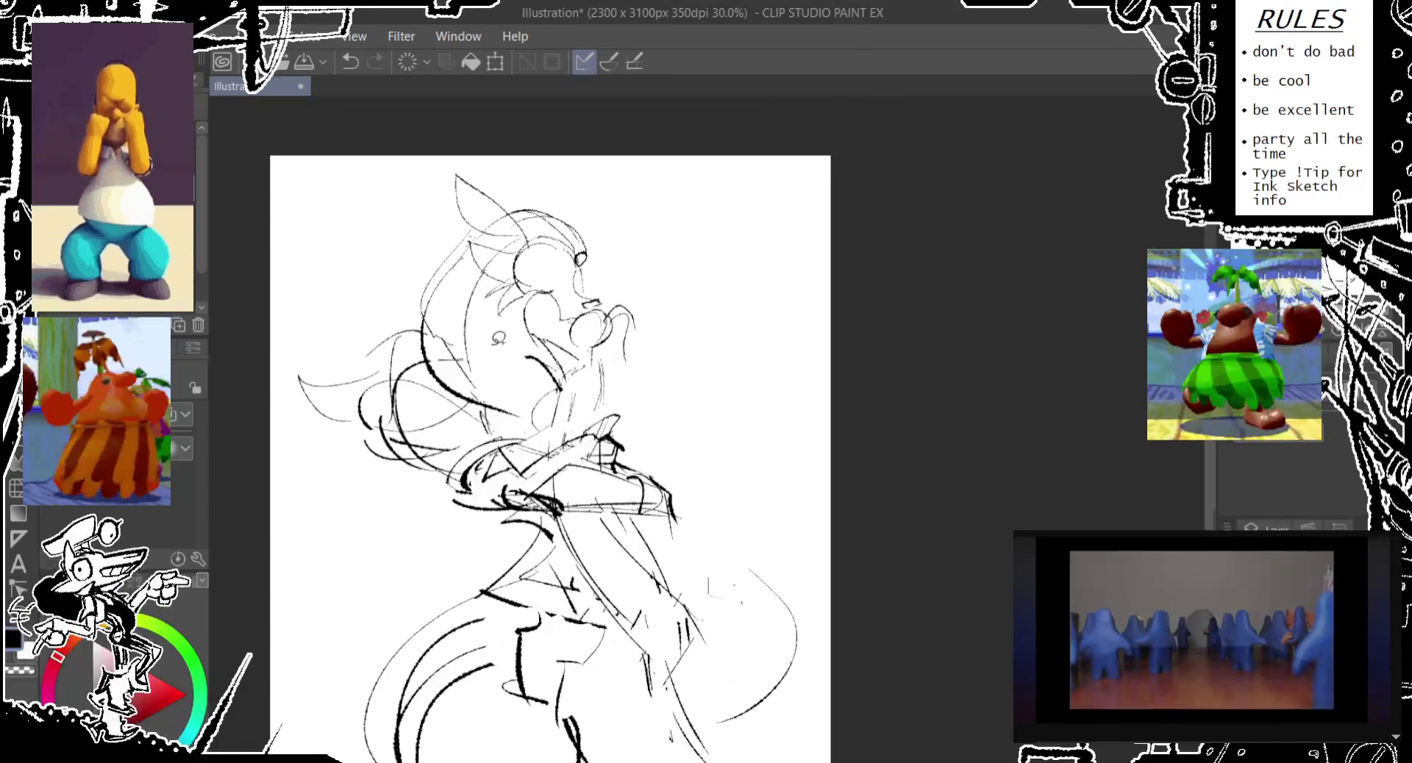
scroll(544, 361, down, 3)
scroll(534, 370, up, 3)
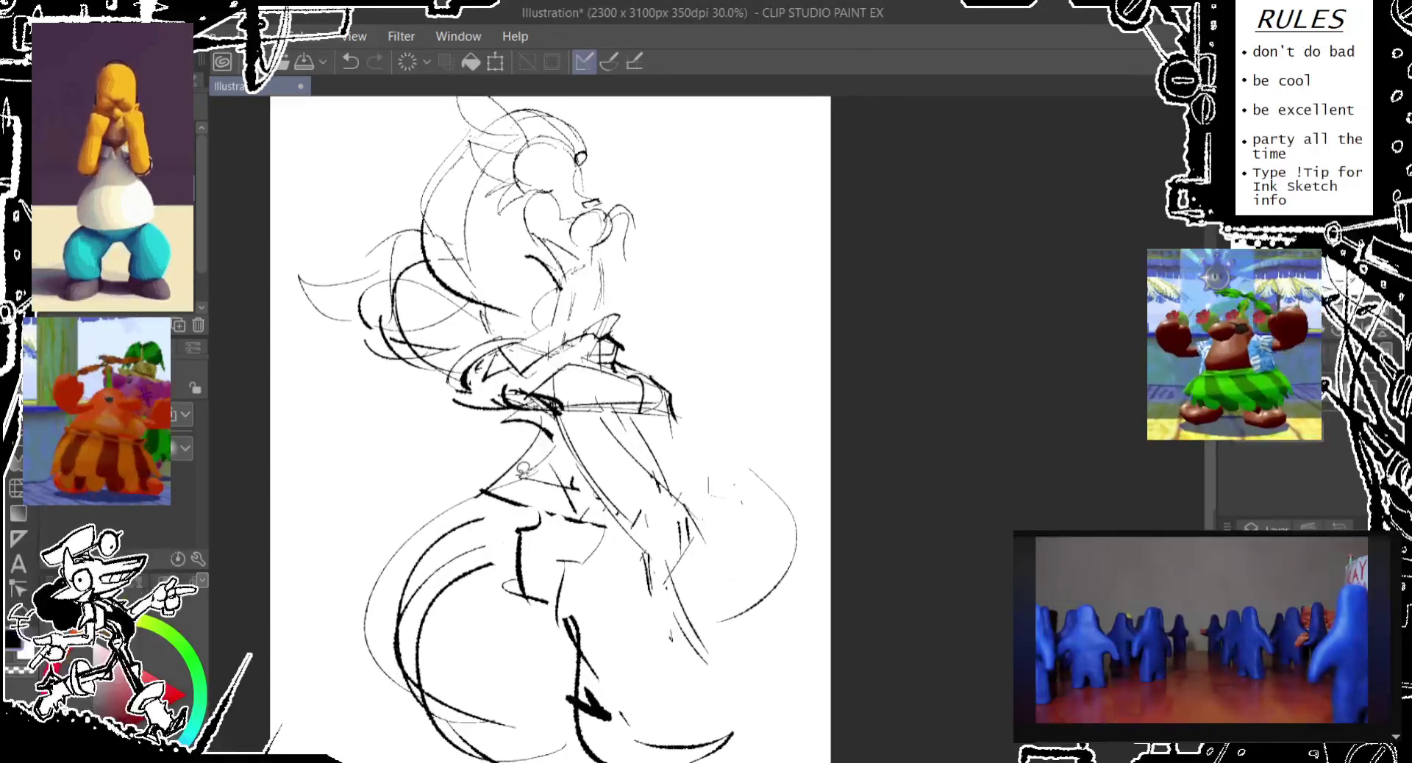
scroll(515, 426, down, 1)
- Try a downward stretch on the whole layer, undo it, and confirm the transform unchanged
key(ctrl+t)
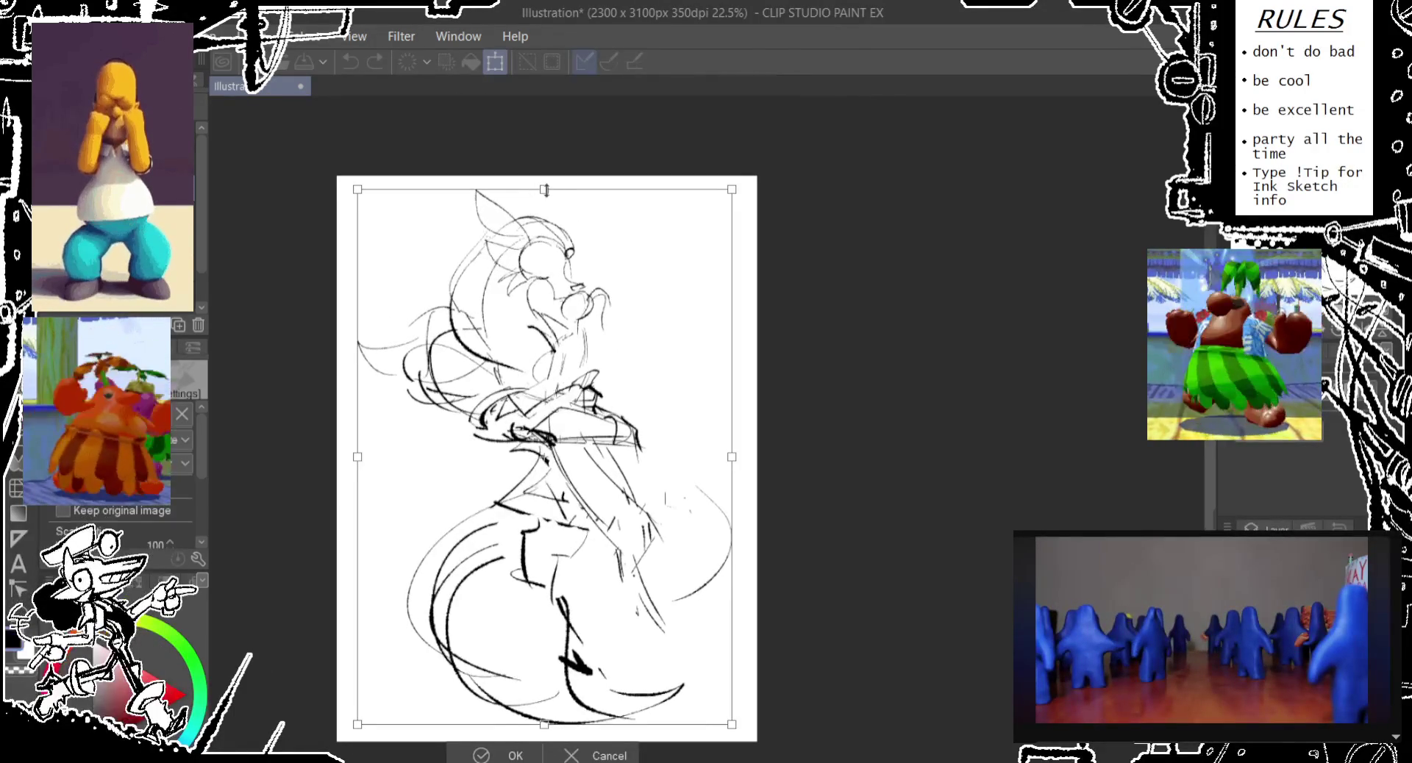
drag(545, 191, 545, 183)
key(ctrl+z)
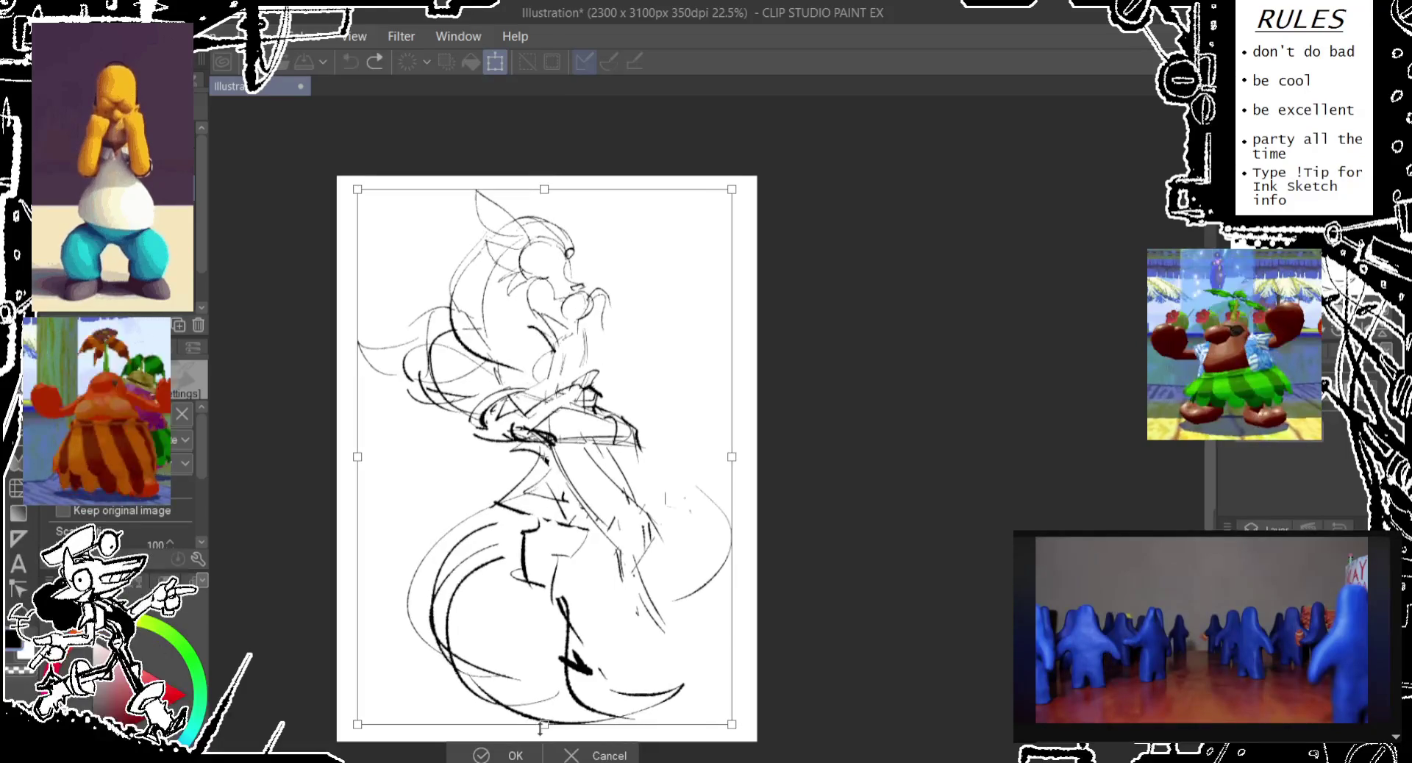
click(574, 755)
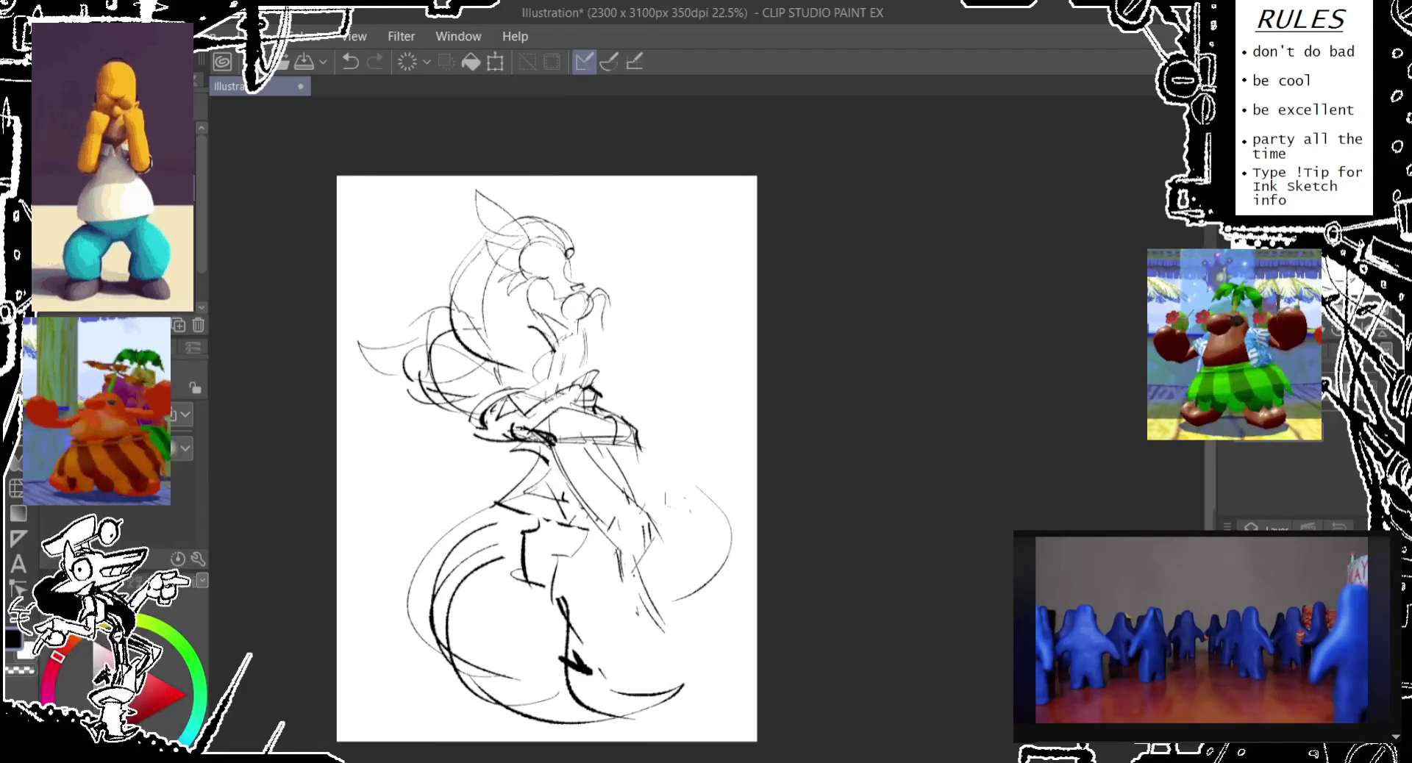
mouse_move(612, 594)
mouse_down()
mouse_move(540, 512)
mouse_move(459, 524)
mouse_up()
- Draw long sweeping curves on the skirt's left and right sides, removing a stray lower-left stroke
key(e)
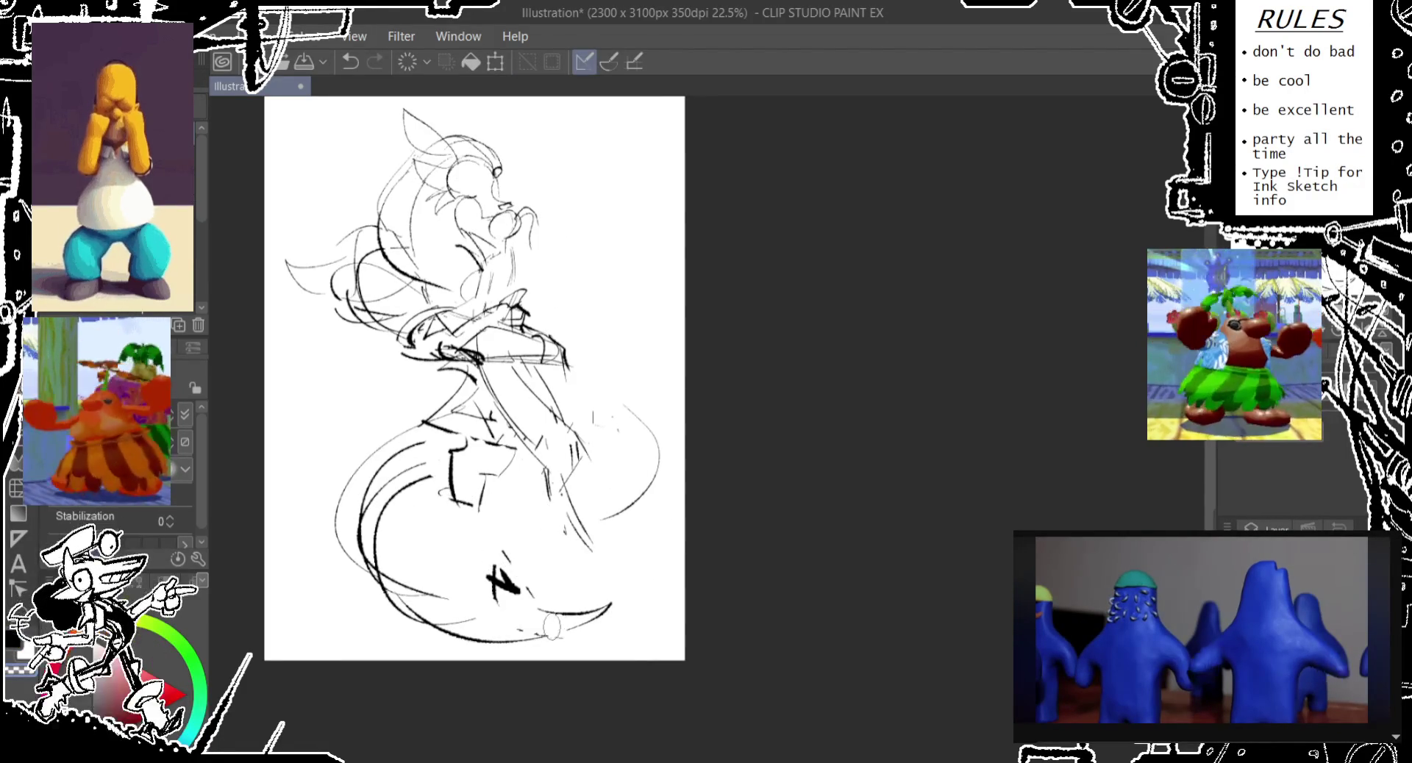
drag(432, 402, 371, 588)
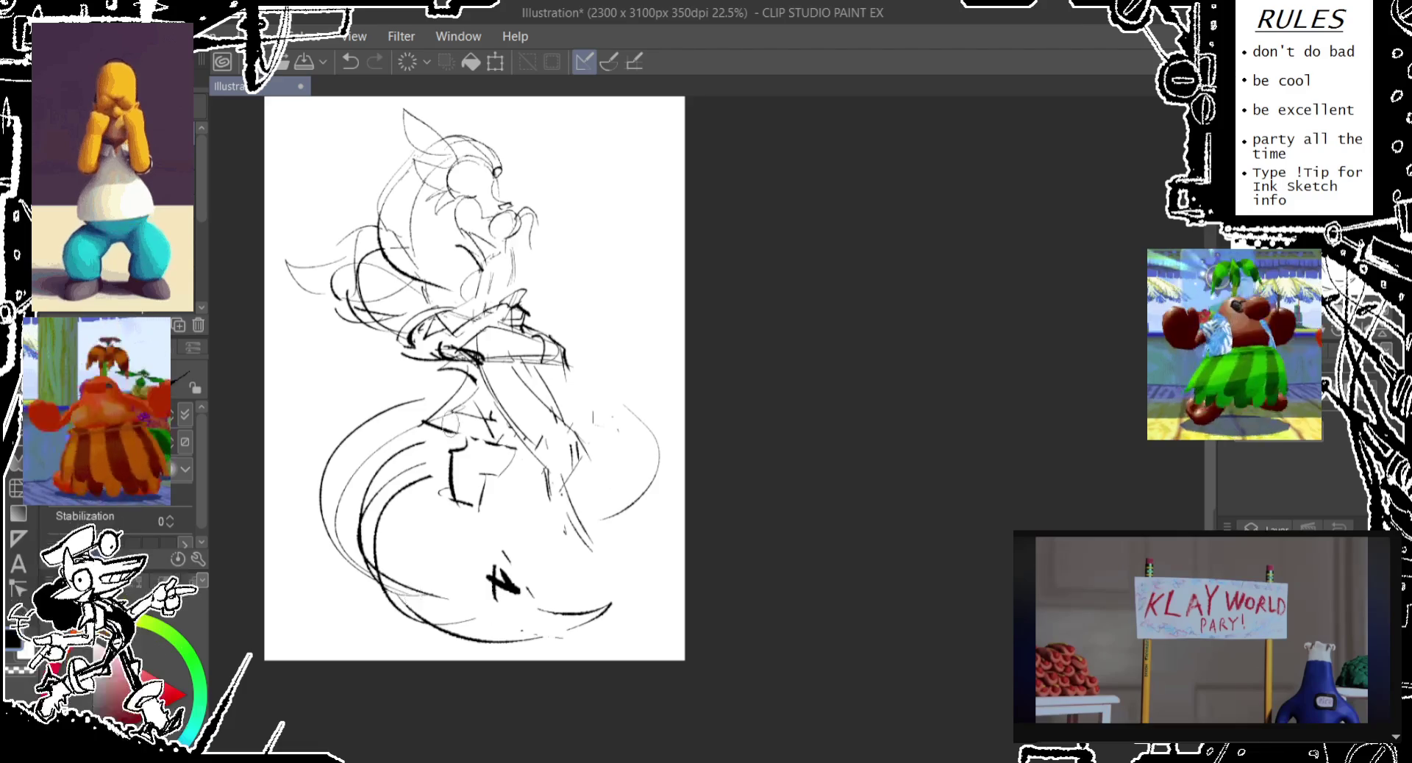
drag(526, 326, 646, 408)
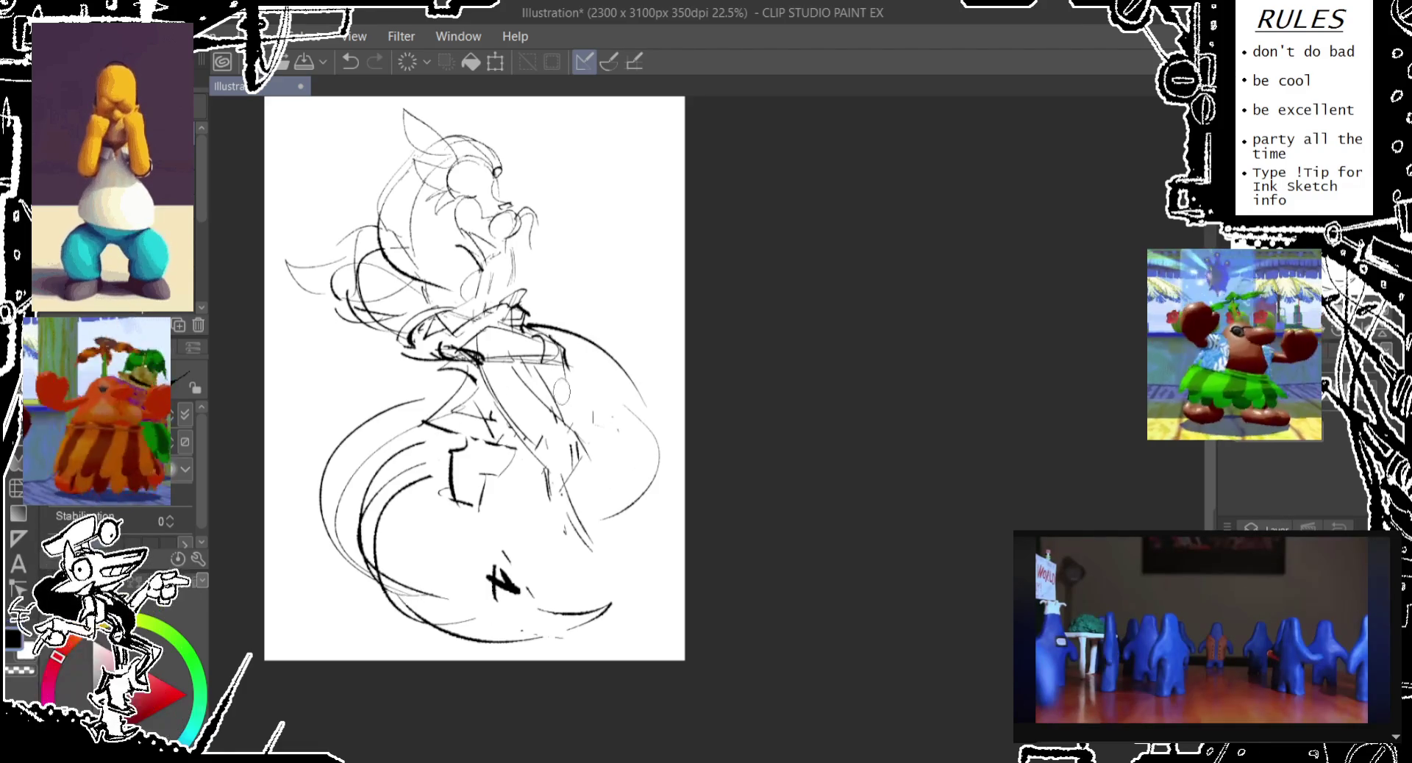
mouse_move(551, 344)
mouse_down()
mouse_move(636, 380)
mouse_move(654, 452)
mouse_move(569, 504)
mouse_up()
drag(371, 592, 463, 450)
key(ctrl+z)
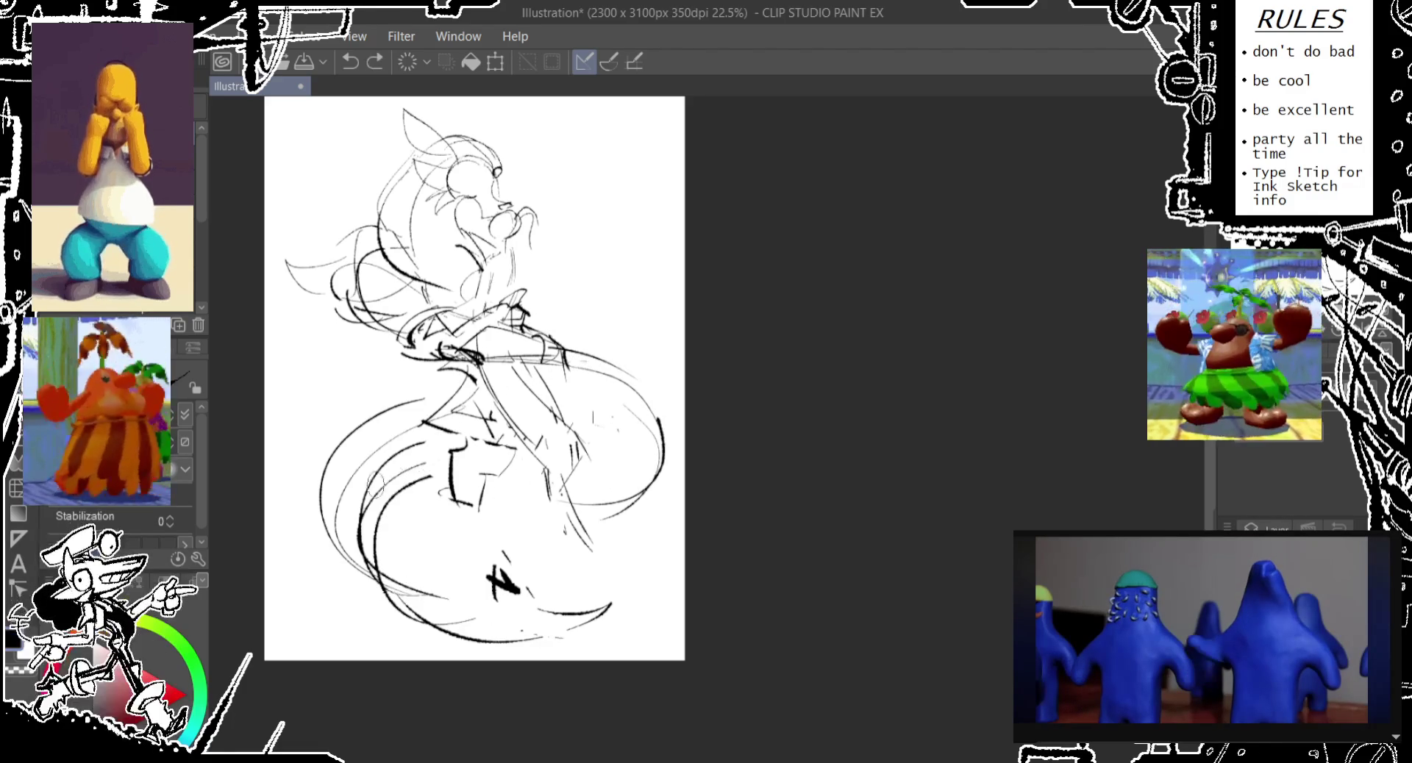
- Rework the skirt's bottom curves and add dark leg strokes, discarding a faint left loop
mouse_move(371, 559)
mouse_down()
mouse_move(633, 613)
mouse_move(533, 611)
mouse_move(467, 658)
mouse_up()
drag(457, 501, 475, 530)
mouse_move(445, 460)
mouse_down()
mouse_move(485, 581)
mouse_move(508, 586)
mouse_up()
drag(455, 542, 486, 580)
drag(438, 467, 364, 609)
key(ctrl+z)
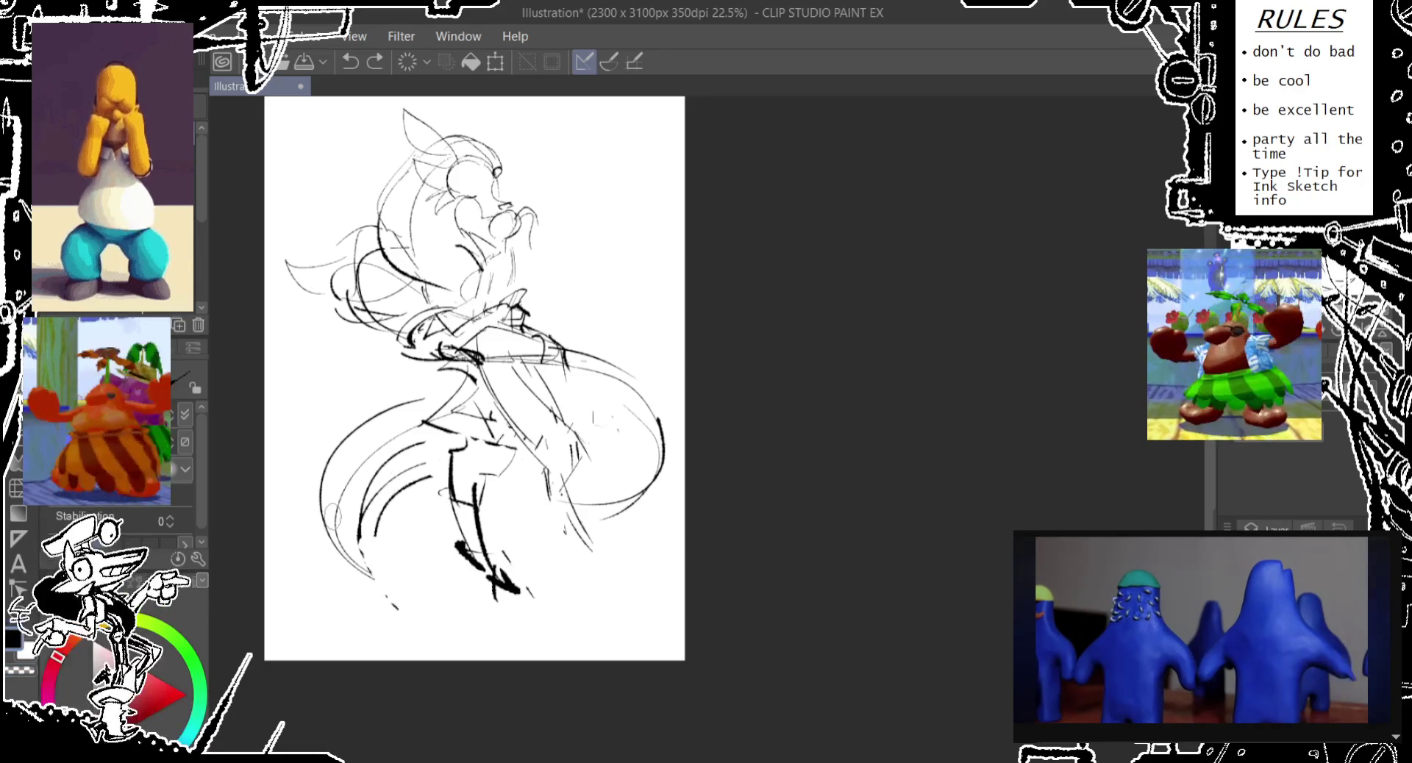
- Add curved skirt strokes left of the leg and a bold arc down the skirt's left side
mouse_move(318, 470)
mouse_down()
mouse_move(323, 537)
mouse_move(285, 586)
mouse_move(519, 640)
mouse_move(581, 636)
mouse_up()
key(ctrl+z)
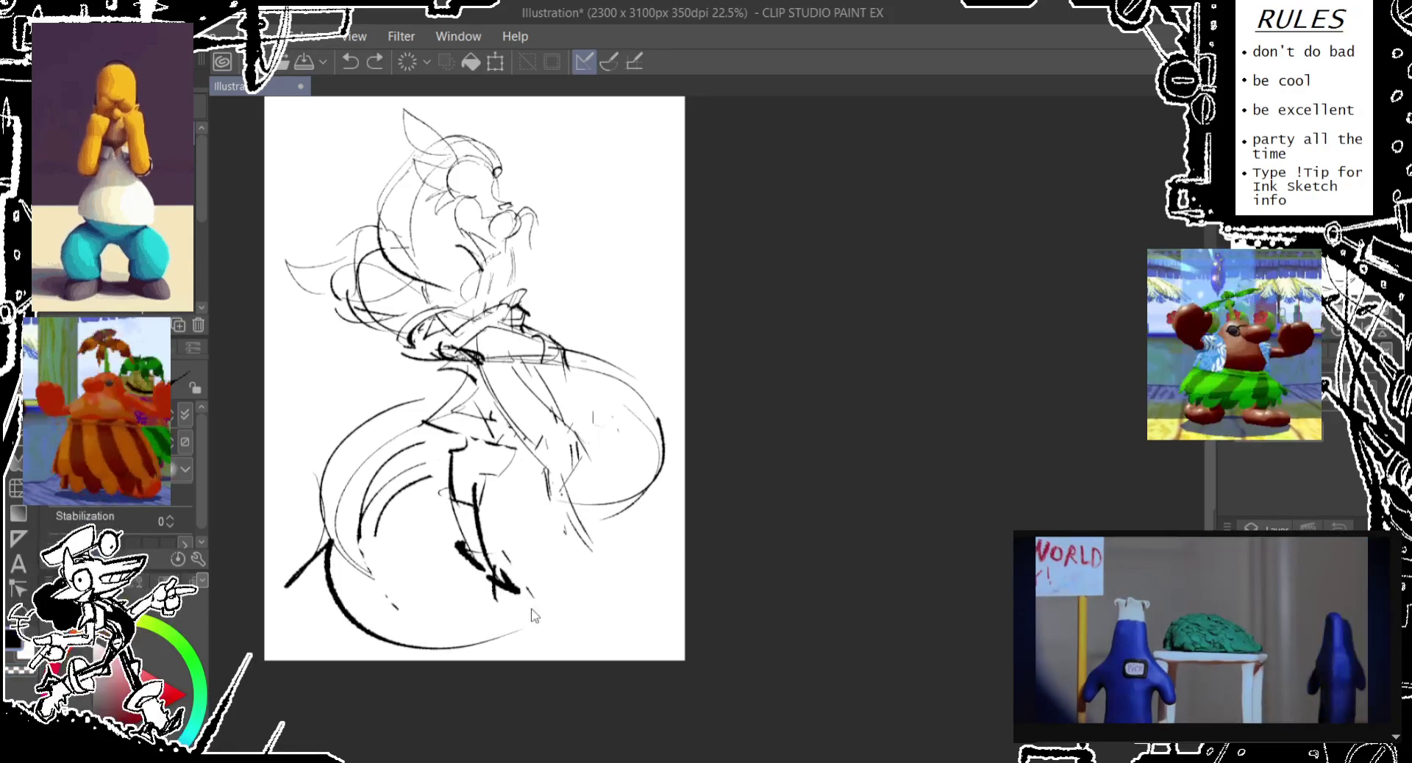
drag(514, 592, 563, 614)
drag(442, 456, 445, 537)
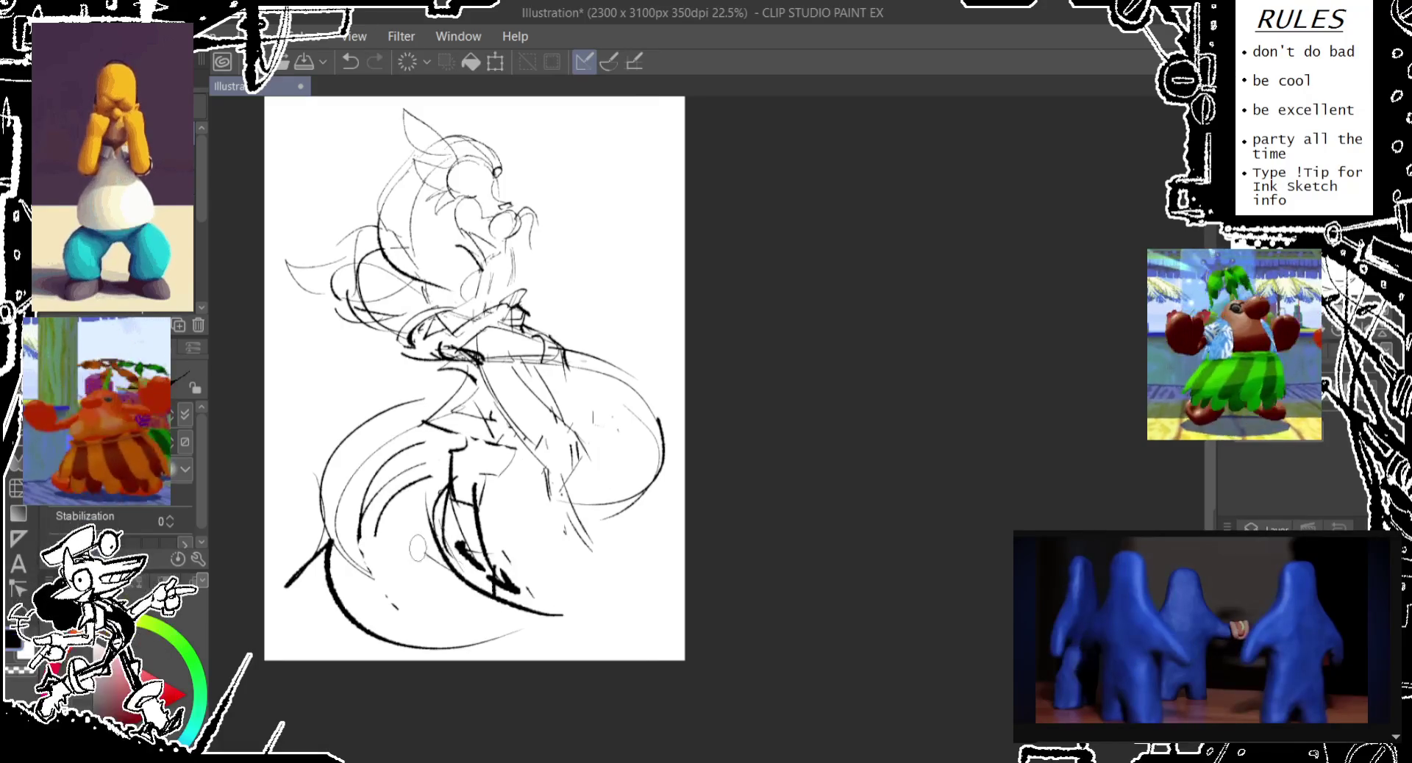
drag(438, 449, 400, 559)
mouse_move(412, 467)
mouse_down()
mouse_move(335, 540)
mouse_move(441, 397)
mouse_up()
key(ctrl+z)
drag(298, 529, 426, 397)
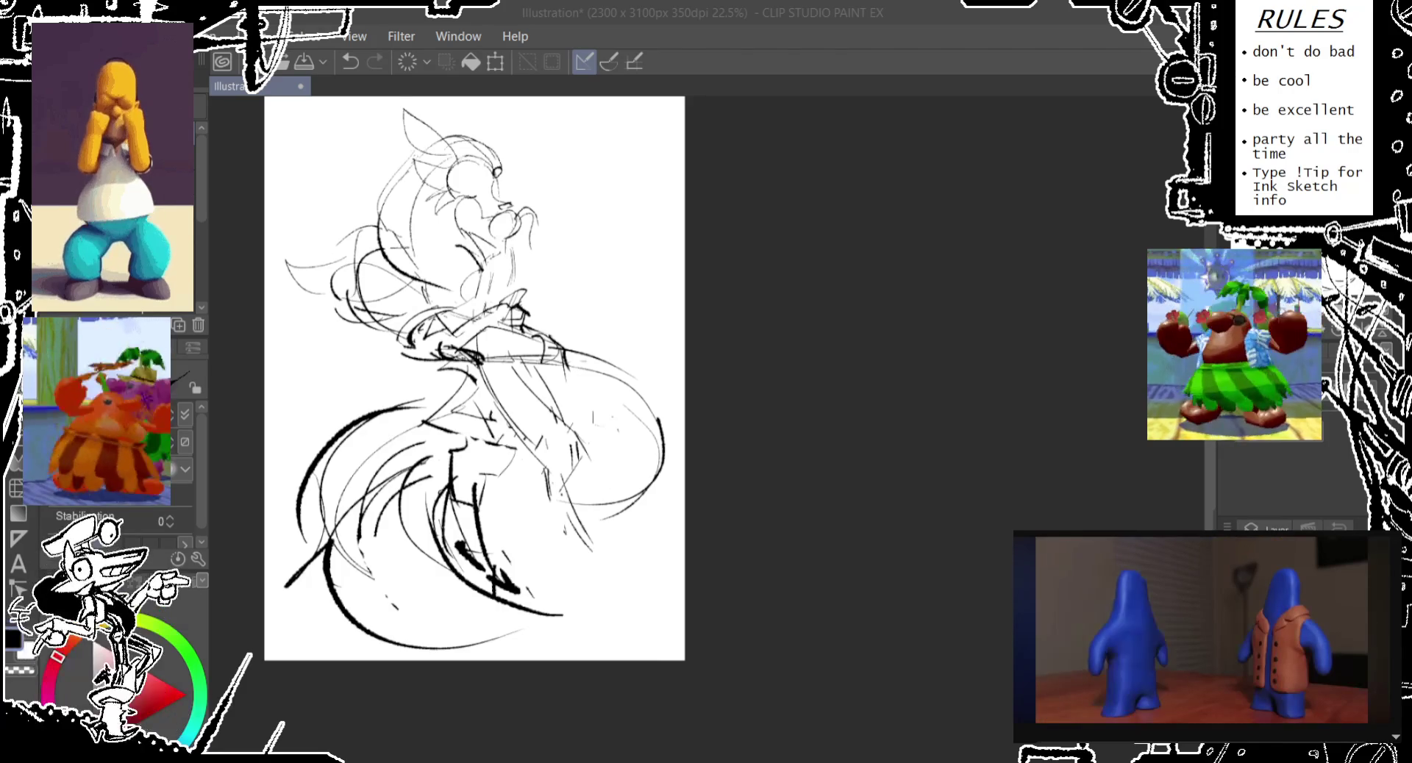
- Recentre the page view, remove a stray mark beside the head, and bring up the canvas resize handles
mouse_move(593, 417)
mouse_down()
mouse_move(617, 474)
mouse_move(642, 482)
mouse_up()
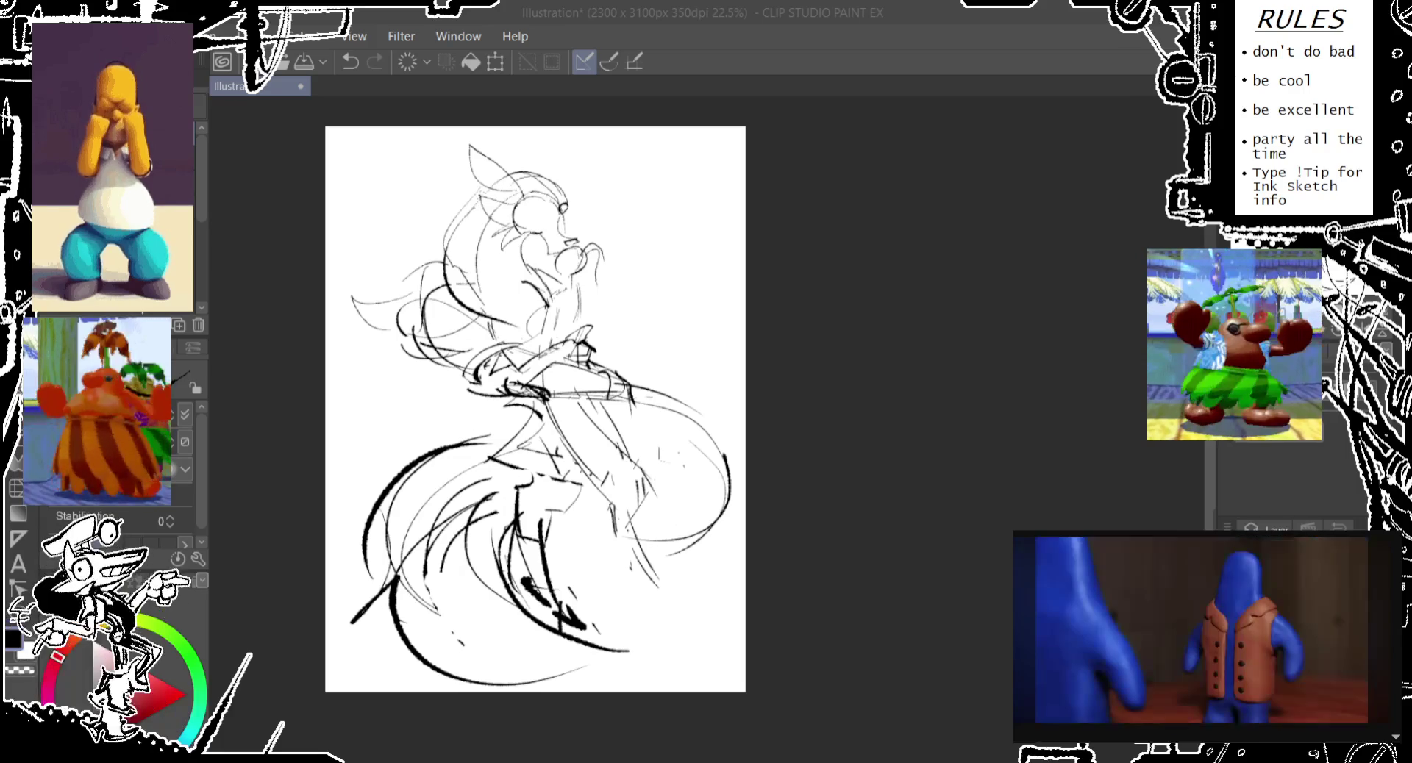
drag(536, 405, 542, 434)
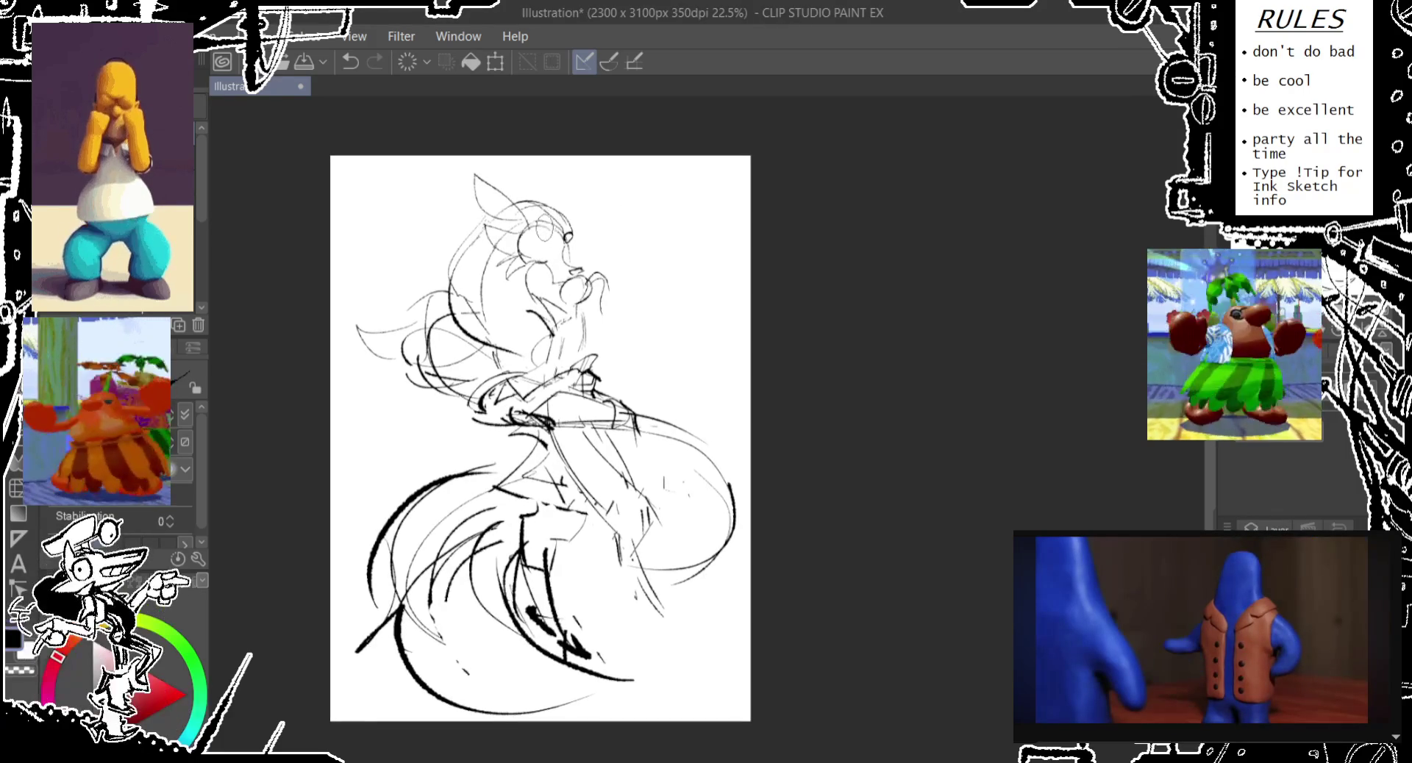
key(ctrl+z)
drag(533, 208, 542, 220)
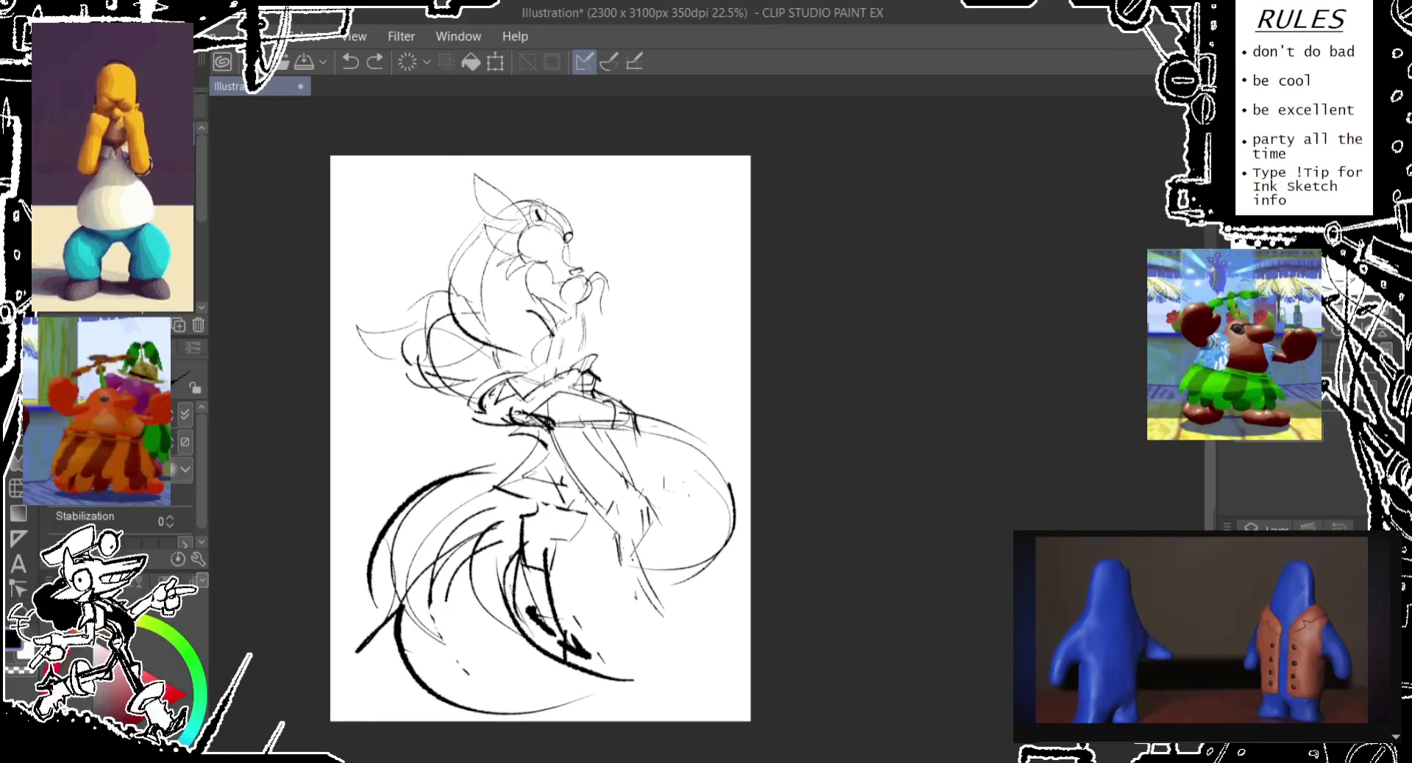
key(ctrl+z)
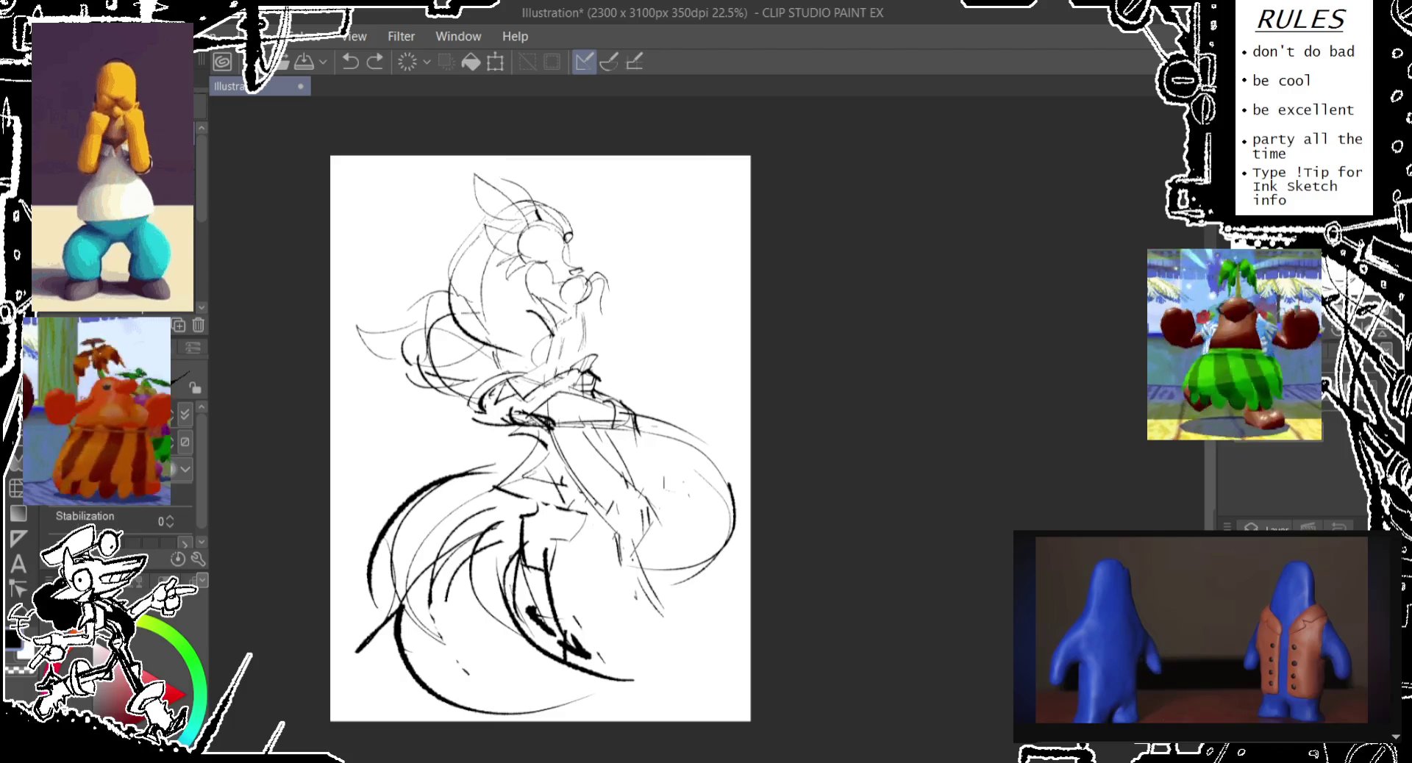
key(ctrl+t)
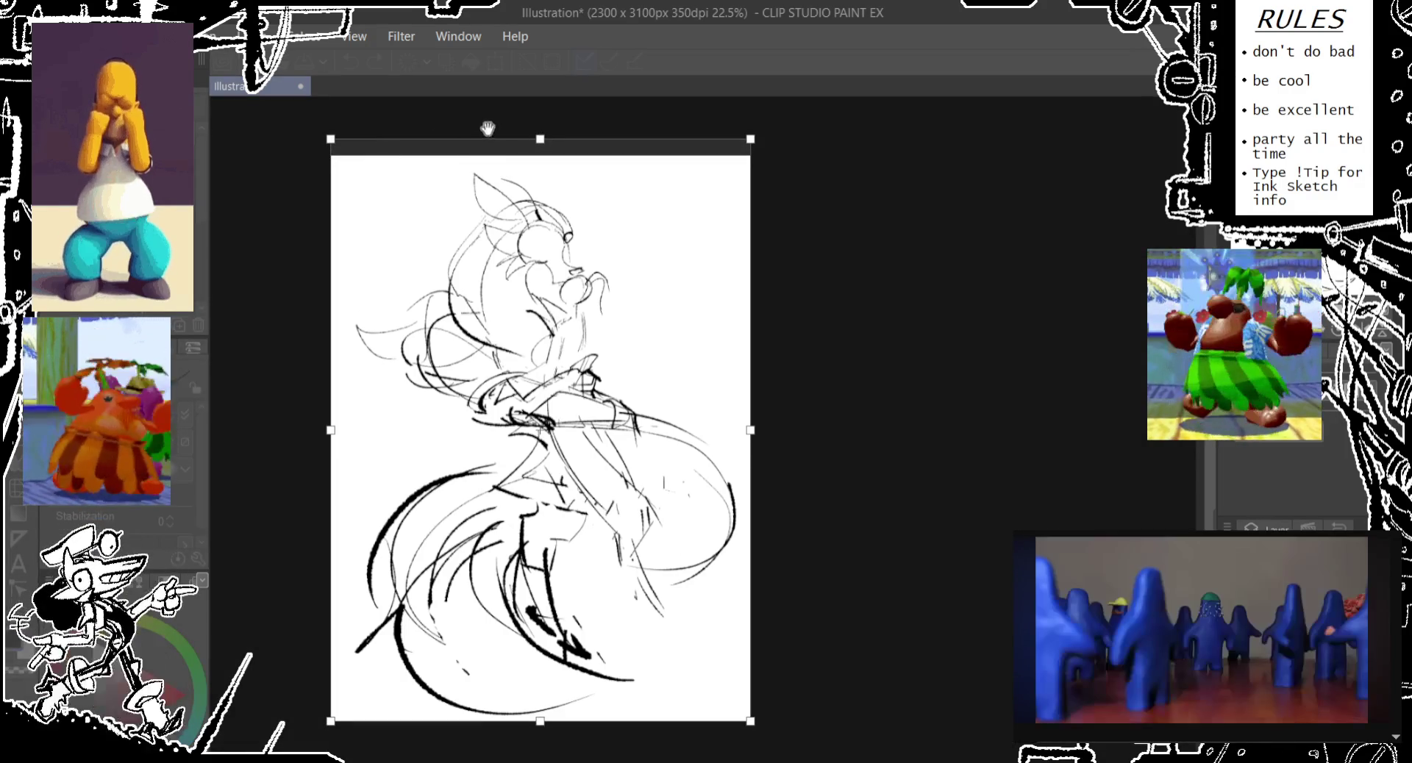
- Pull the canvas top edge upward and commit the new 2300 x 3278 px size
drag(540, 139, 541, 125)
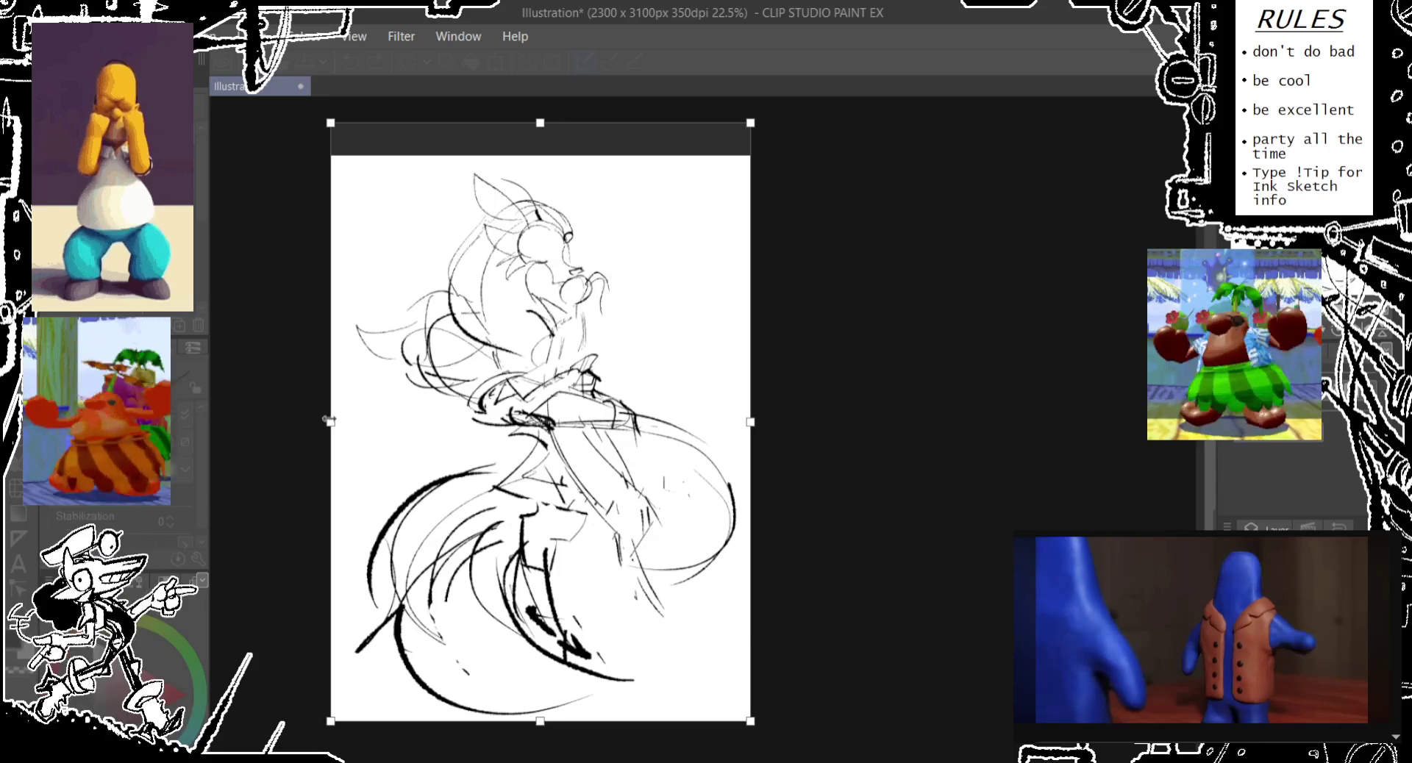
drag(404, 398, 403, 398)
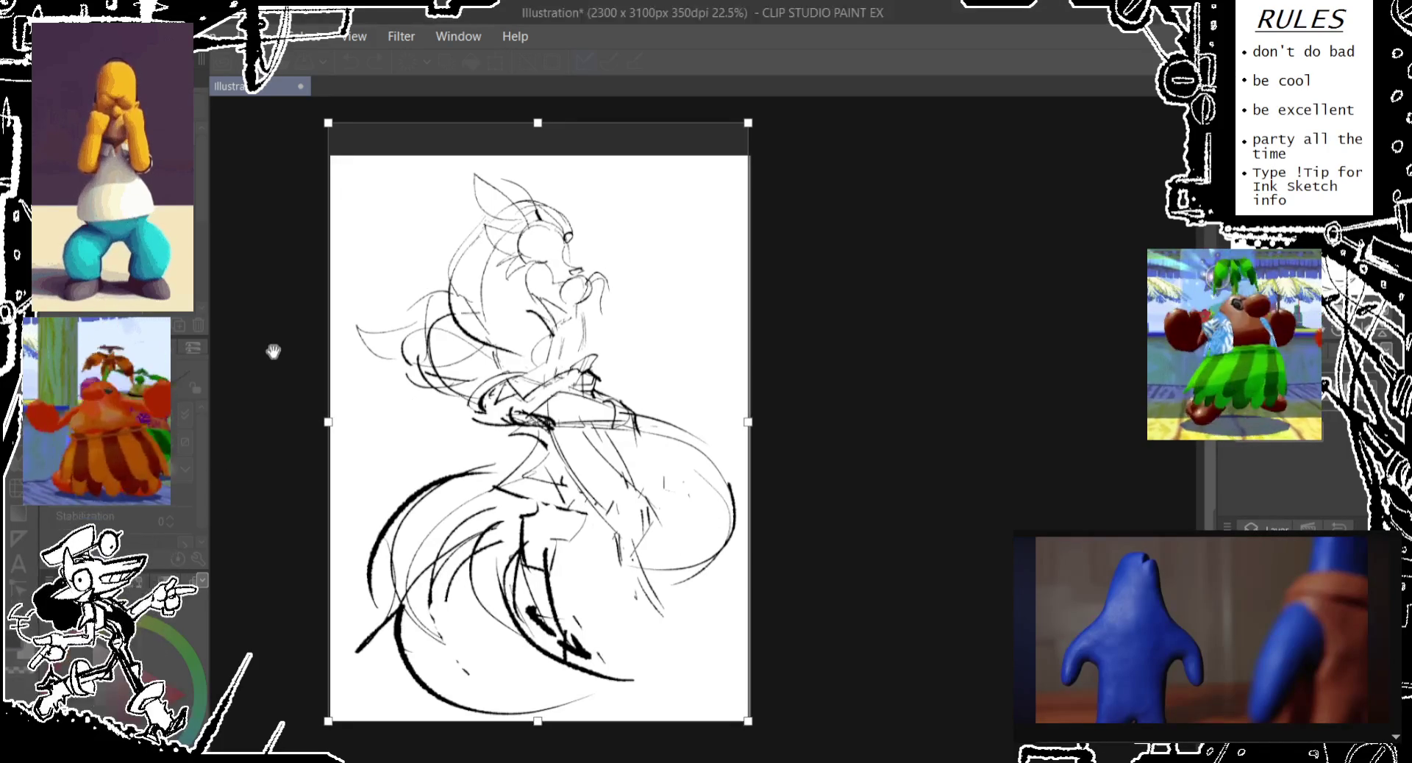
key(Return)
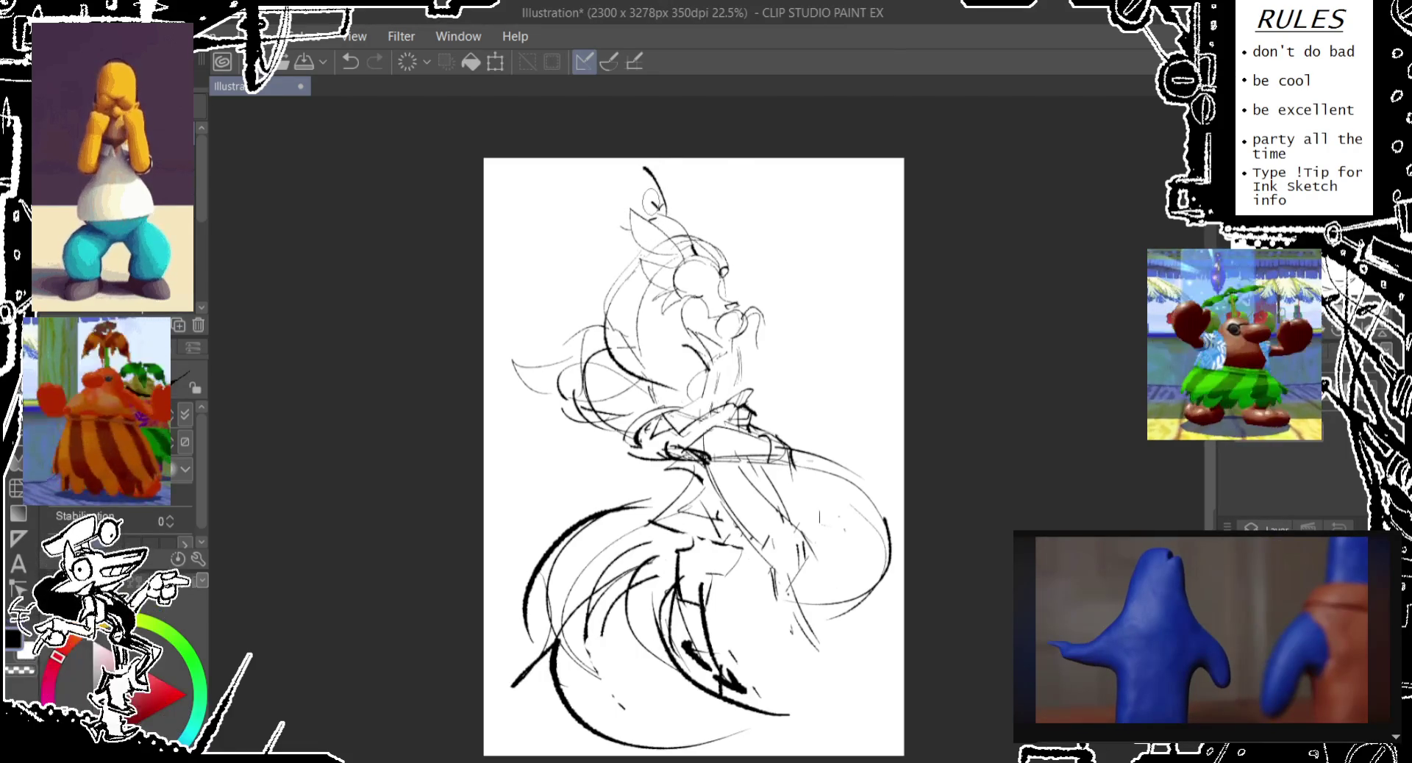
- Try several strokes at the ear tops and tips, undoing the ones that don't fit
key(ctrl+z)
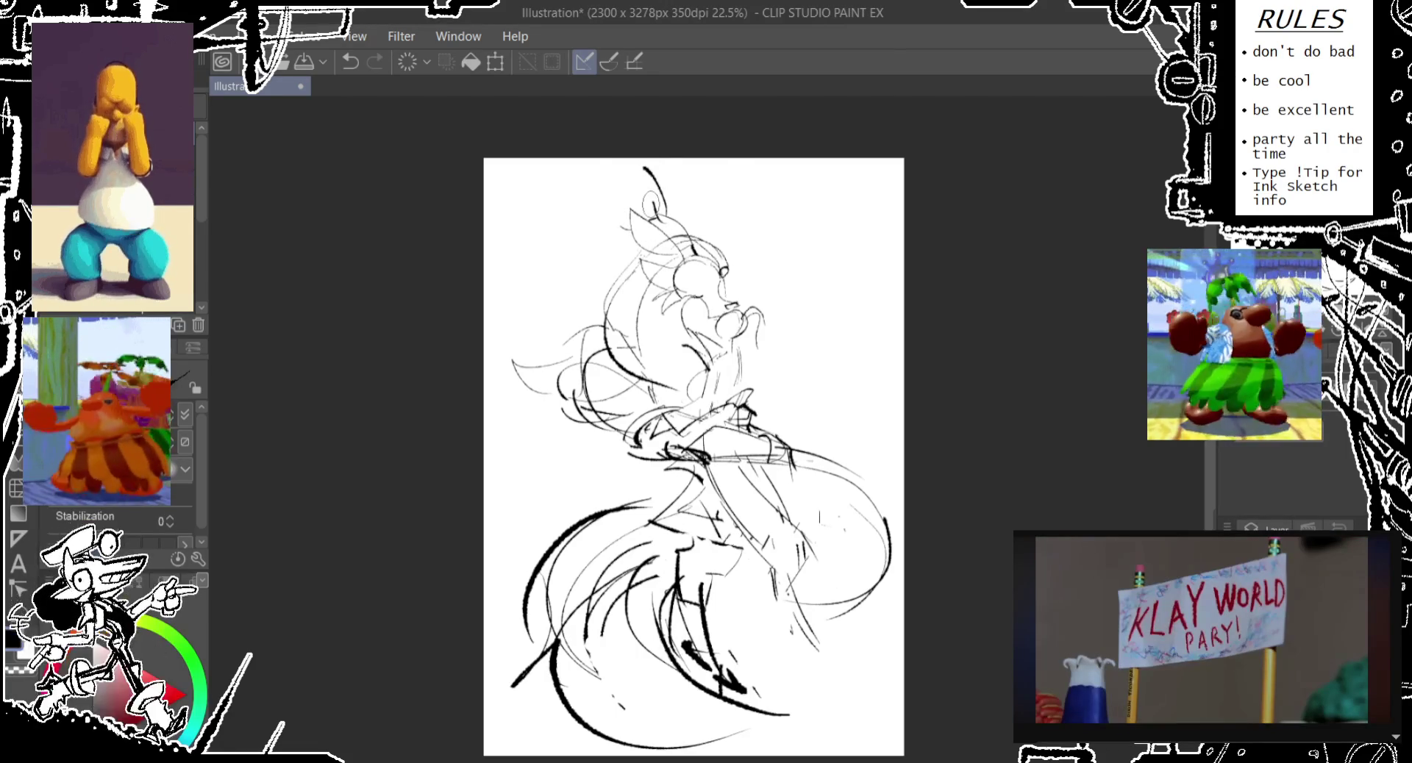
drag(634, 203, 618, 170)
key(ctrl+z)
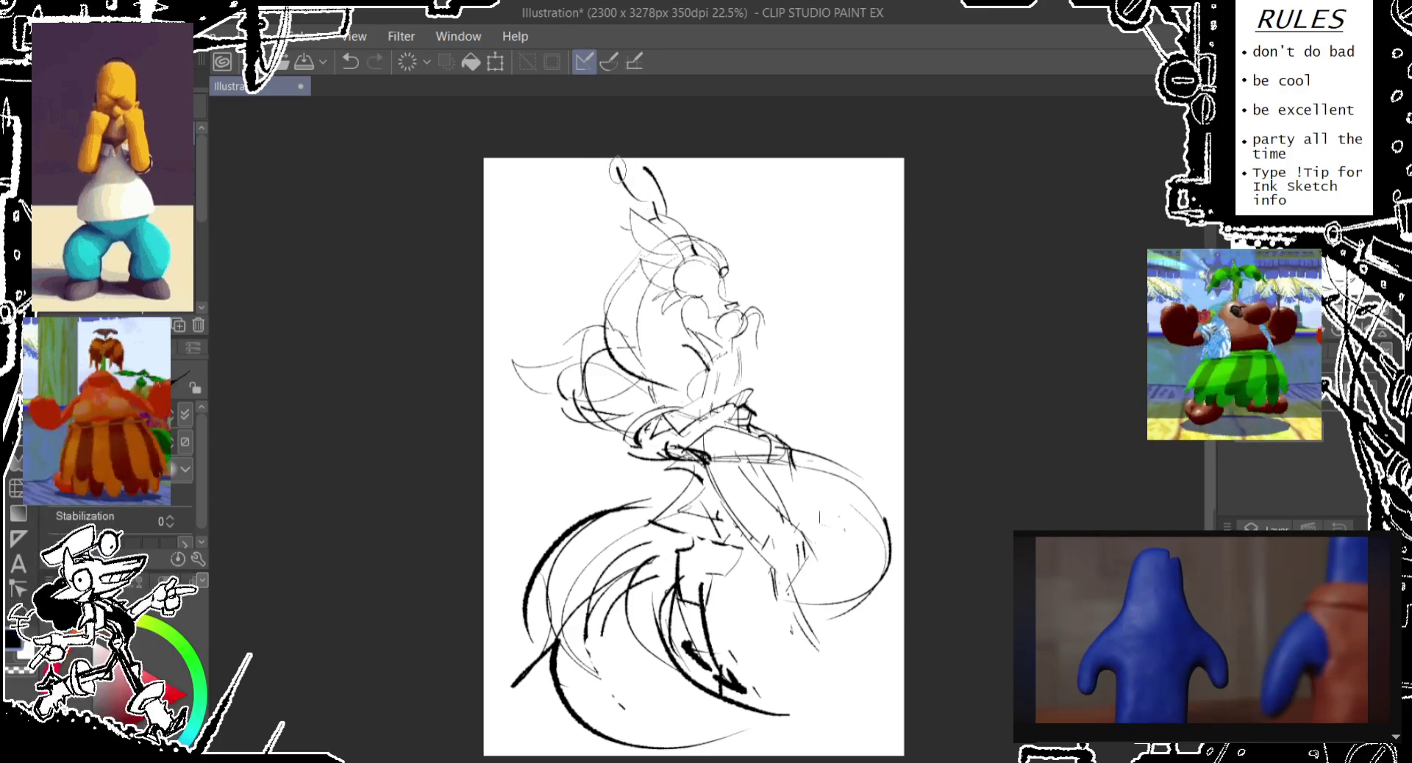
key(ctrl+z)
key(ctrl+z)
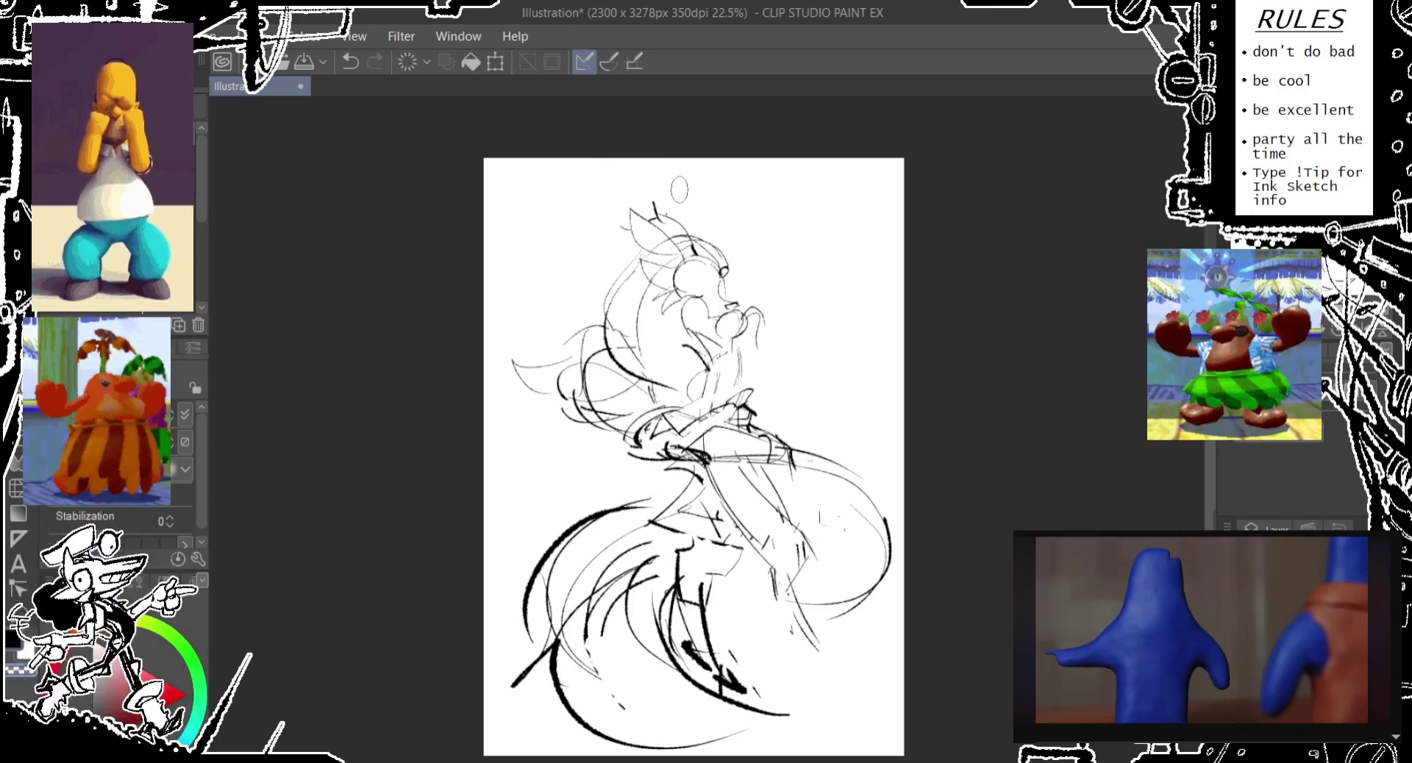
mouse_move(674, 215)
mouse_down()
mouse_move(666, 177)
mouse_move(671, 234)
mouse_up()
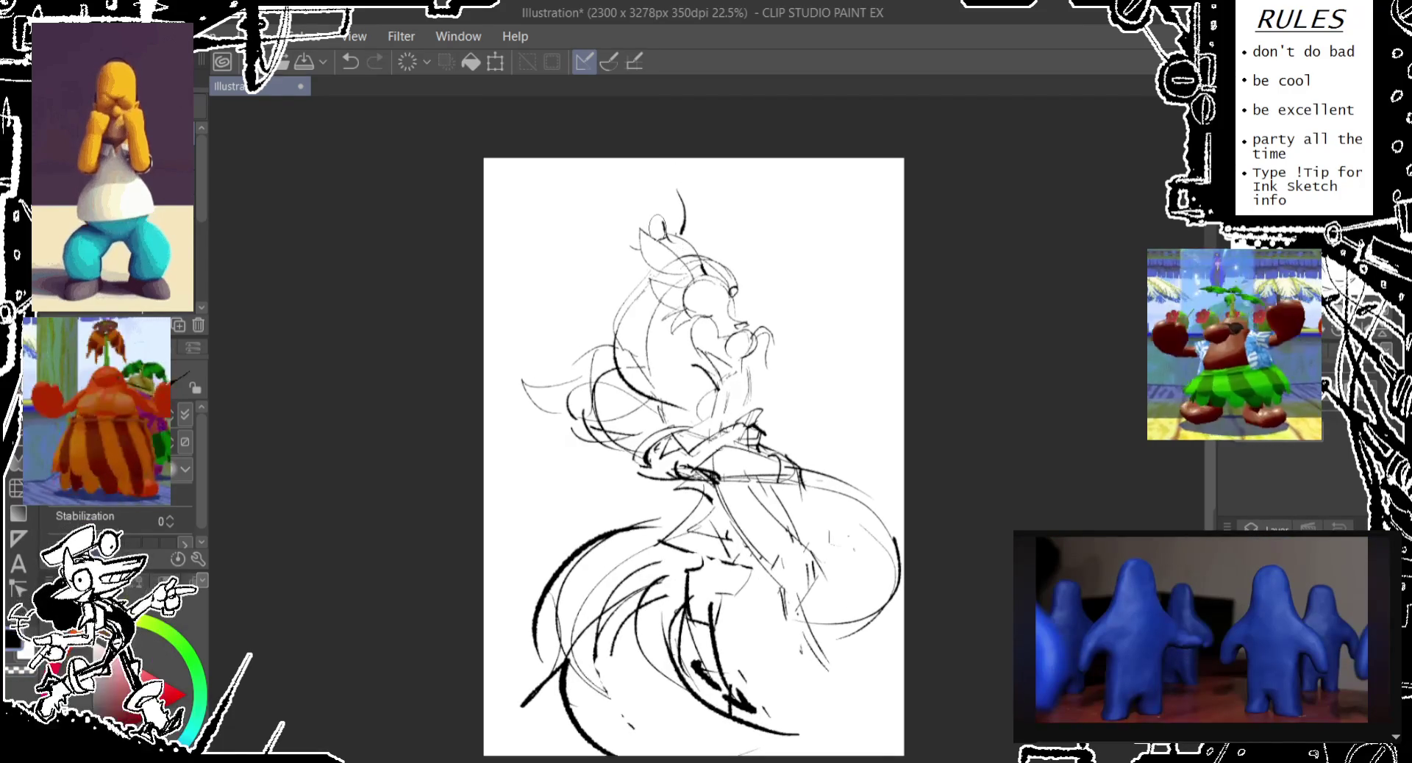
mouse_move(630, 178)
mouse_down()
mouse_move(650, 220)
mouse_move(640, 195)
mouse_up()
key(ctrl+z)
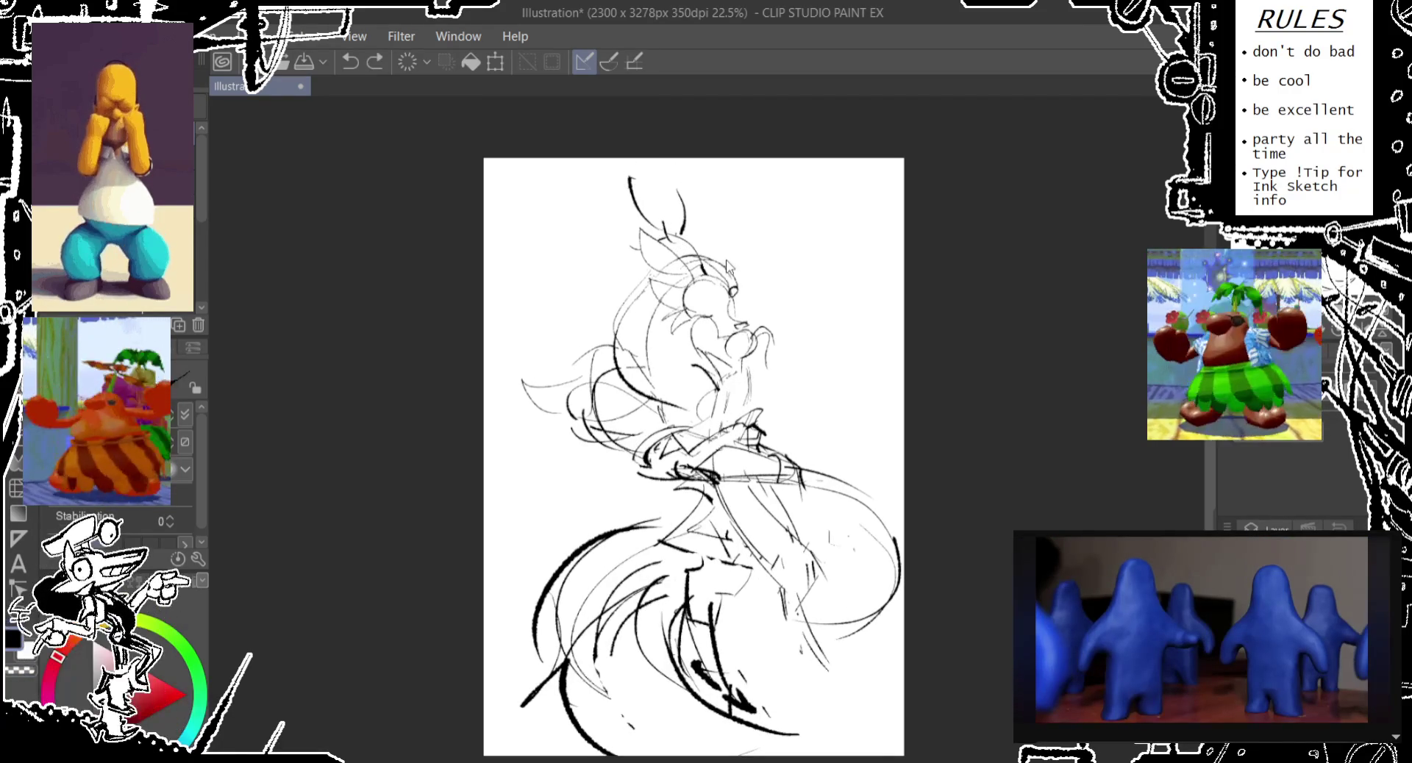
- Redraw the tall ear strokes above the head, with a small loop beside the ear
mouse_move(704, 245)
mouse_down()
mouse_move(717, 210)
mouse_move(712, 234)
mouse_up()
key(ctrl+z)
key(ctrl+z)
mouse_move(666, 188)
mouse_down()
mouse_move(675, 235)
mouse_move(695, 244)
mouse_up()
key(ctrl+z)
key(ctrl+z)
key(ctrl+z)
drag(666, 190, 695, 247)
key(ctrl+z)
key(ctrl+z)
drag(665, 188, 697, 243)
drag(643, 239, 658, 261)
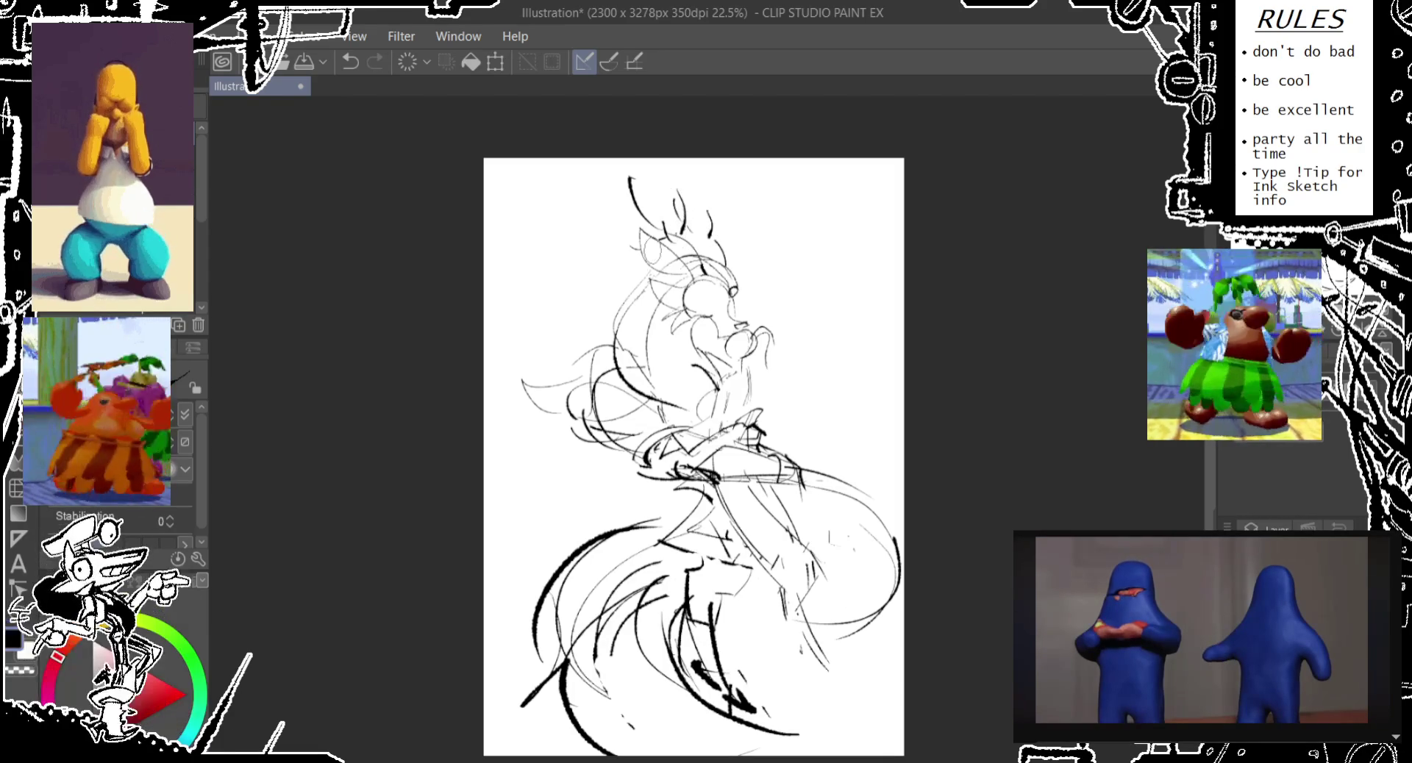
key(ctrl+z)
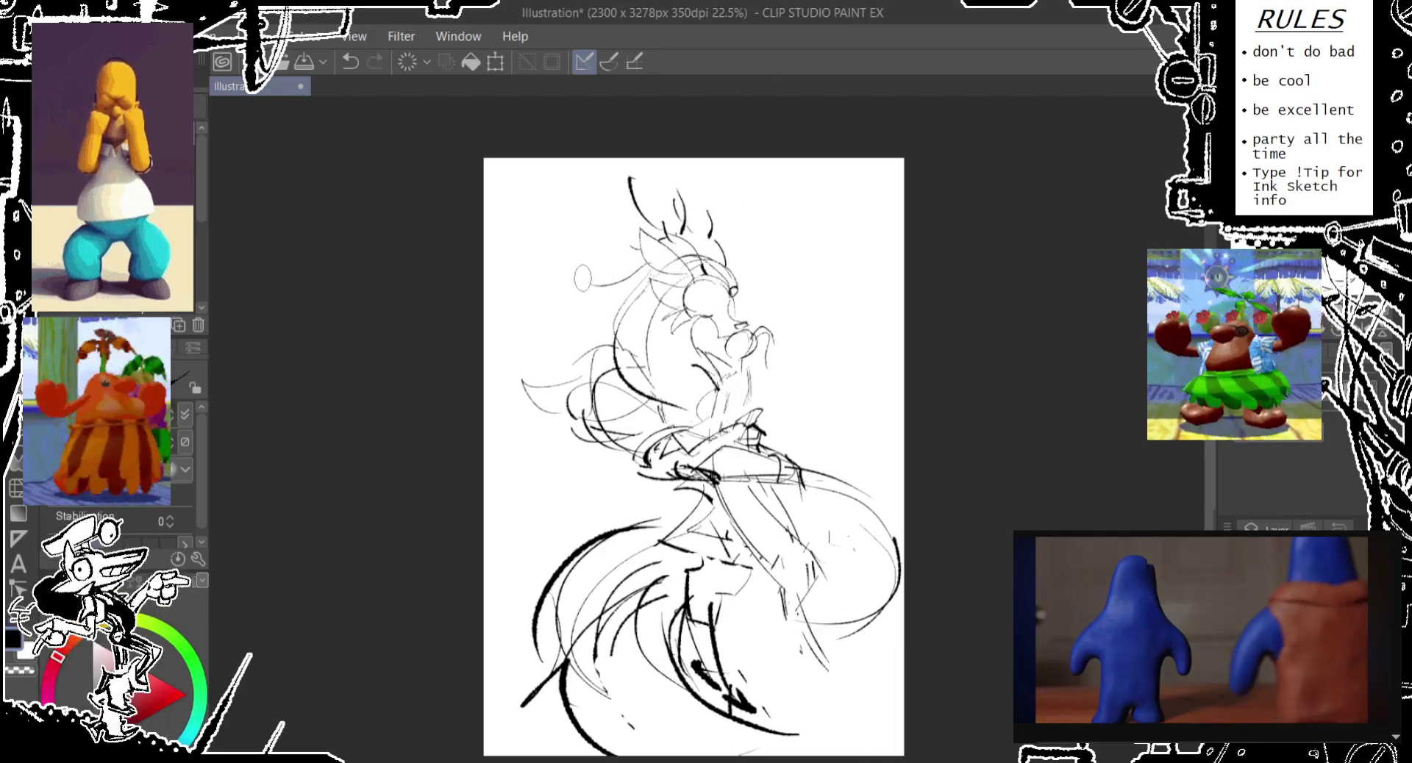
- Redraw the hair tufts and a small oval on the head's left side
drag(614, 294, 594, 371)
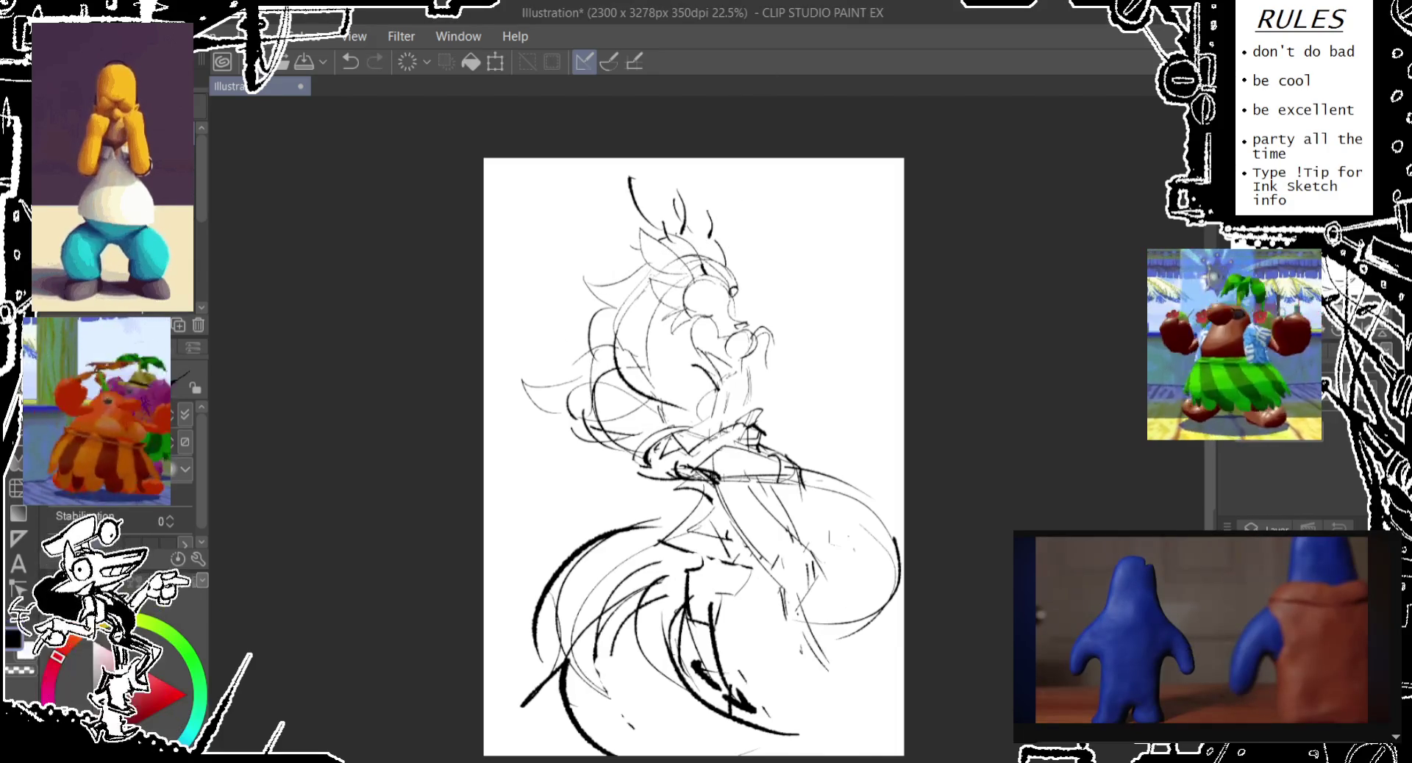
drag(634, 312, 625, 336)
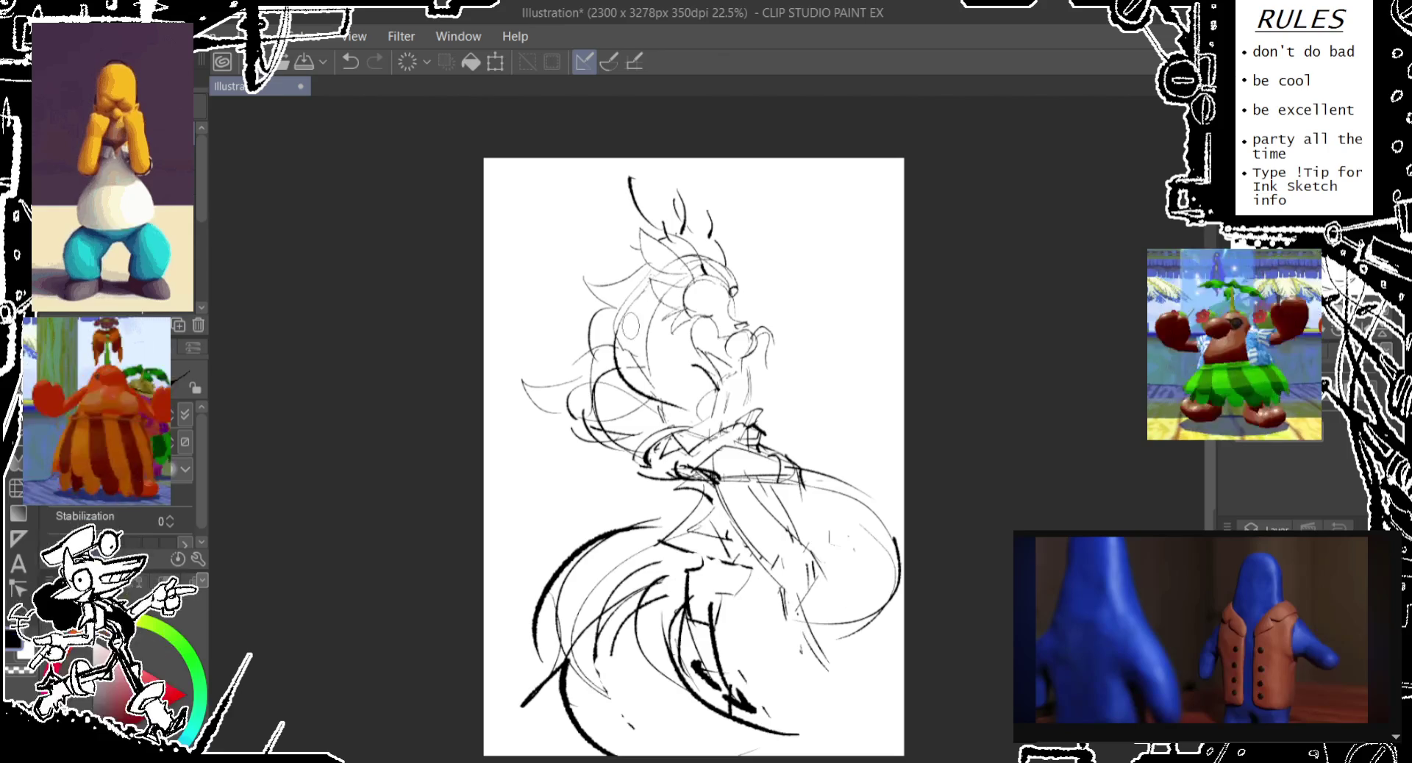
key(ctrl+z)
key(ctrl+z)
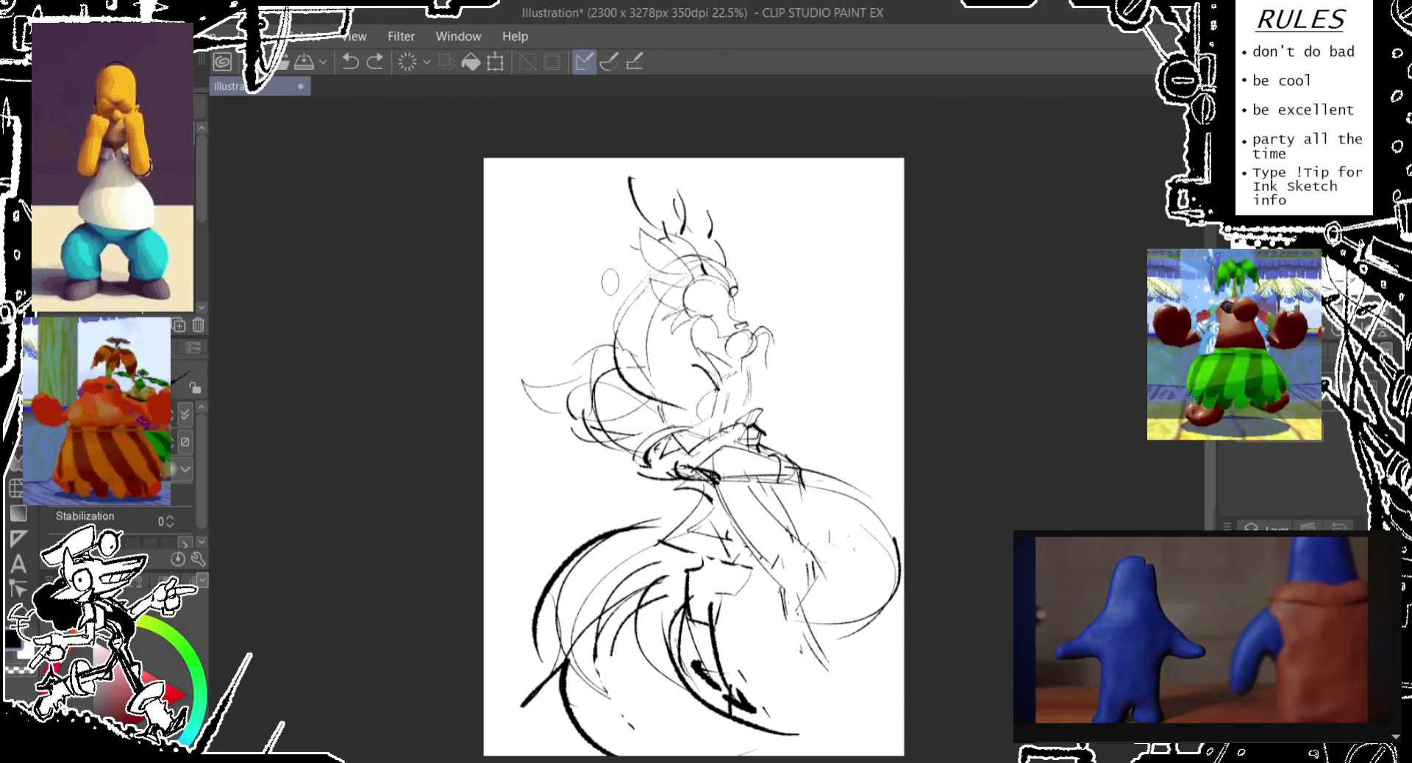
mouse_move(636, 273)
mouse_down()
mouse_move(595, 270)
mouse_move(588, 324)
mouse_up()
mouse_move(617, 279)
mouse_down()
mouse_move(592, 353)
mouse_move(555, 375)
mouse_up()
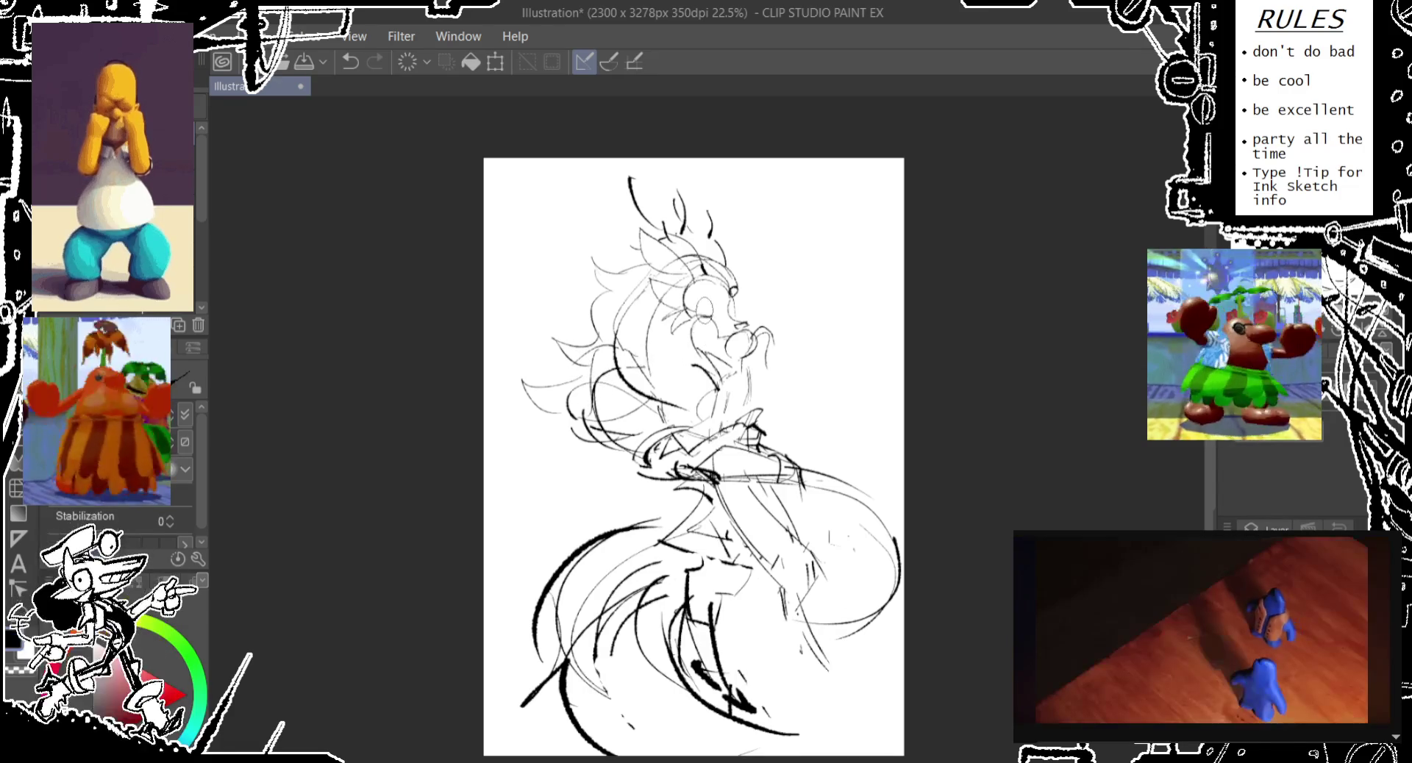
- Try several new muzzle lines across the face, keeping only the ones that fit
drag(724, 298, 695, 361)
key(ctrl+z)
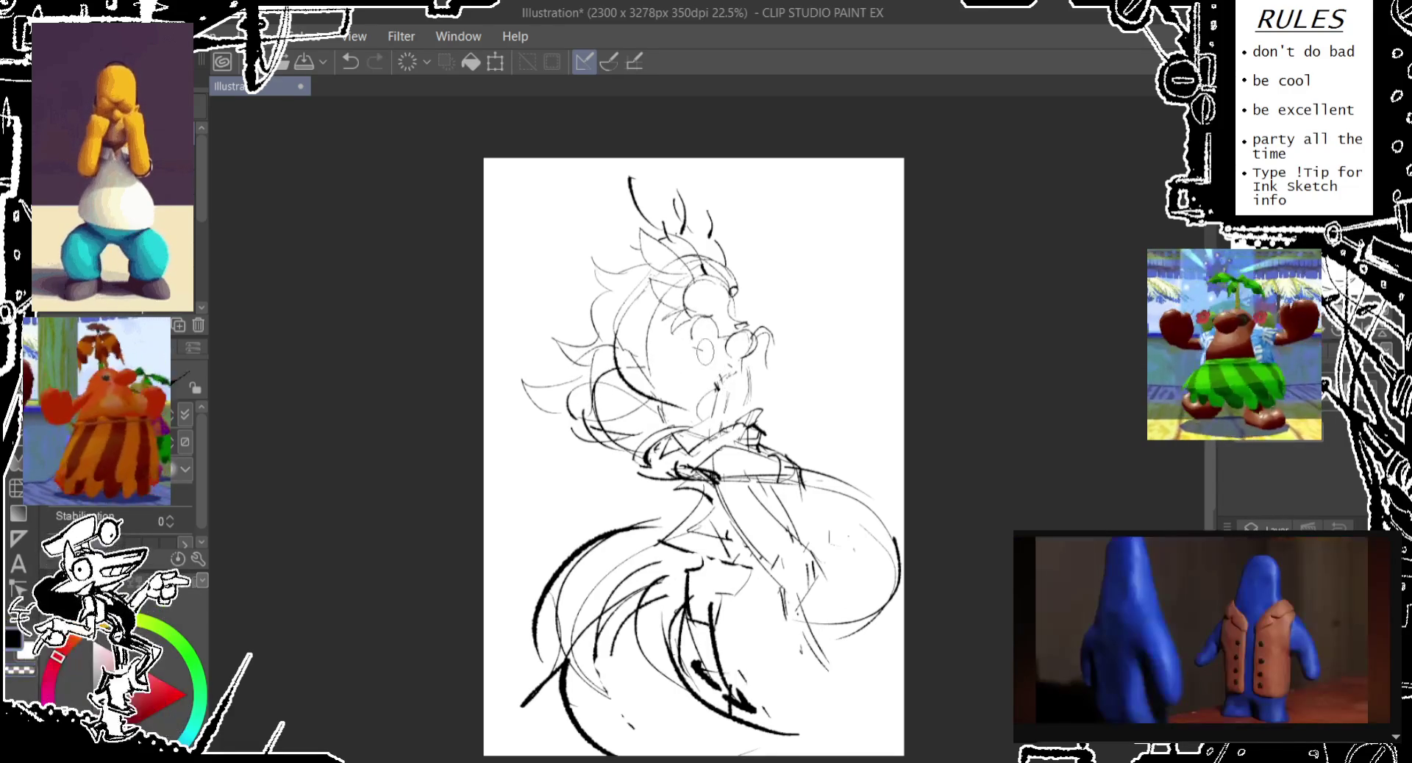
mouse_move(706, 342)
mouse_down()
mouse_move(725, 367)
mouse_move(658, 390)
mouse_up()
key(ctrl+z)
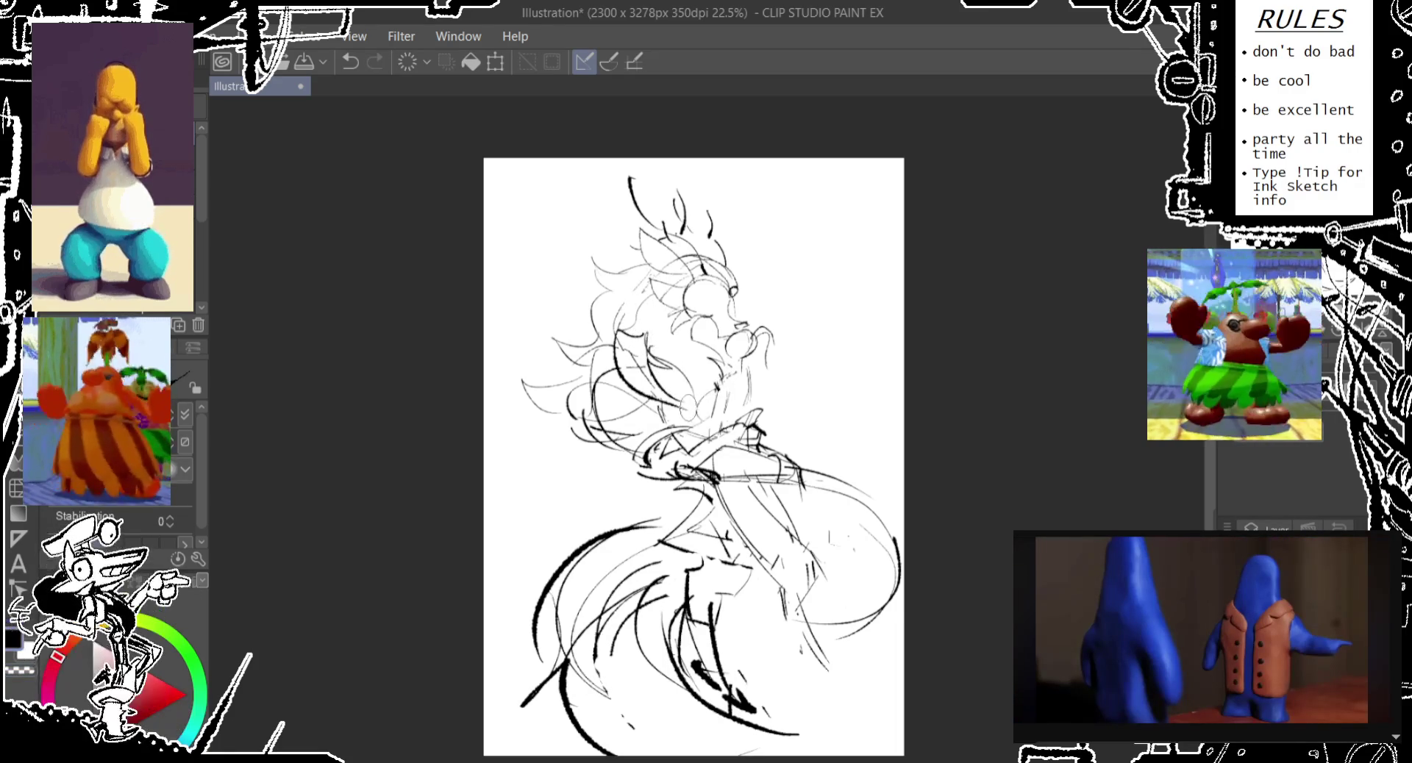
key(ctrl+z)
drag(662, 375, 640, 427)
key(ctrl+z)
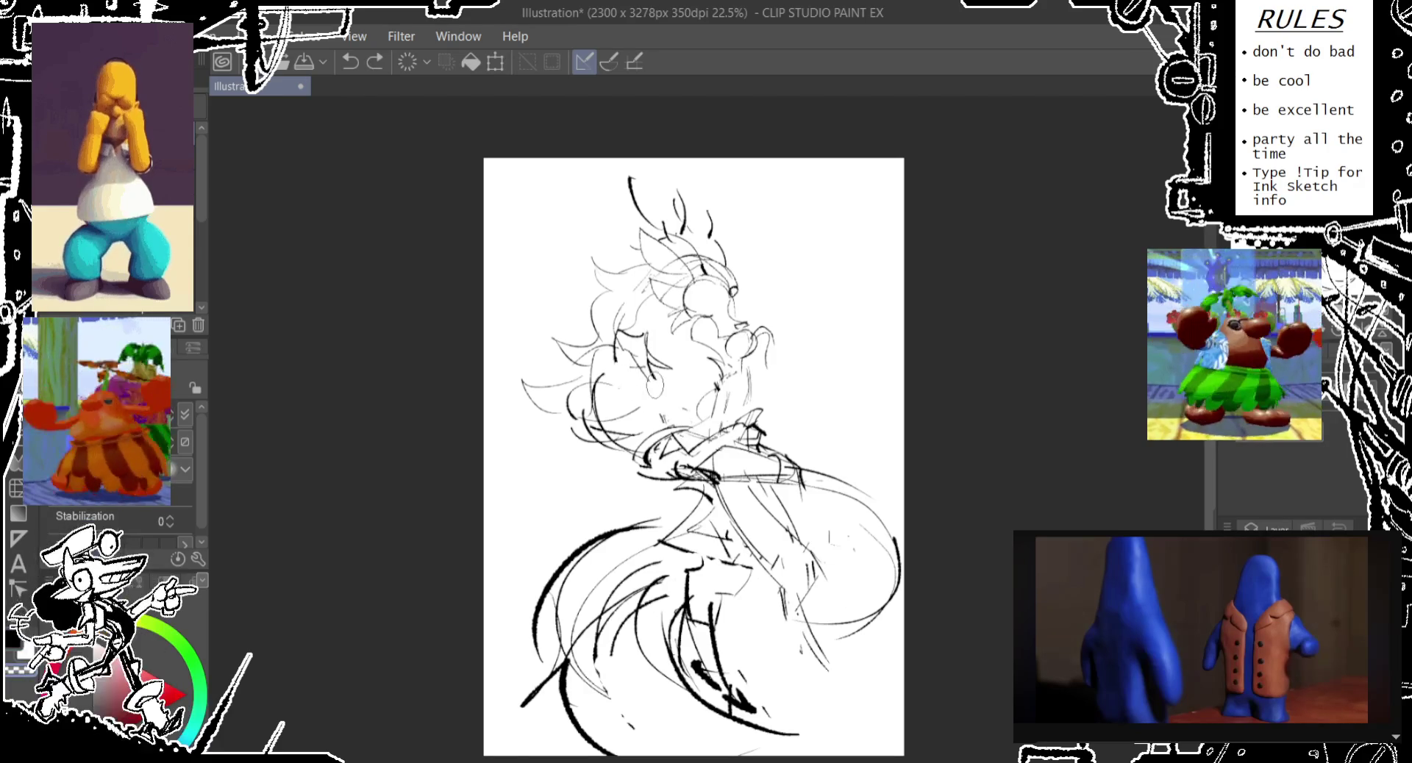
drag(661, 375, 647, 404)
mouse_move(625, 346)
mouse_down()
mouse_move(684, 426)
mouse_move(658, 434)
mouse_up()
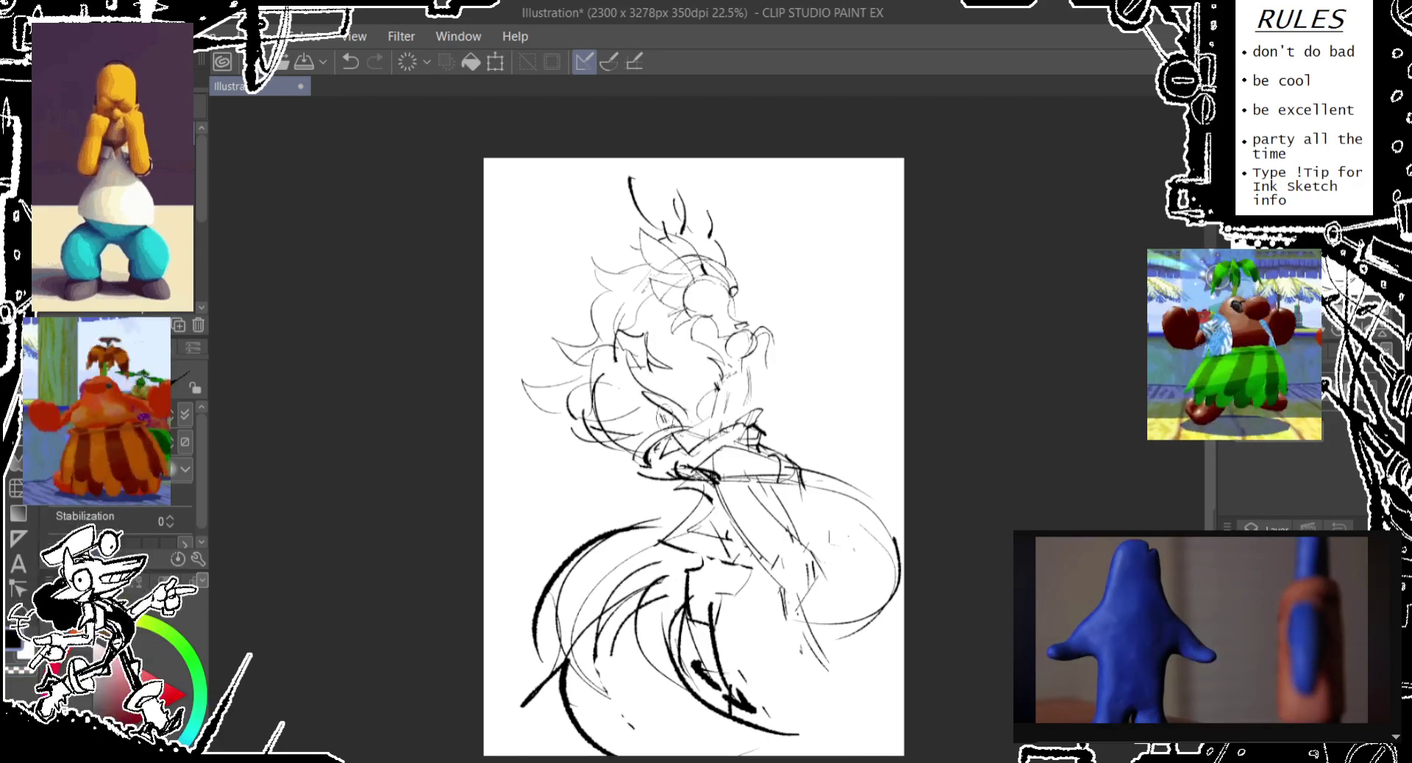
key(ctrl+z)
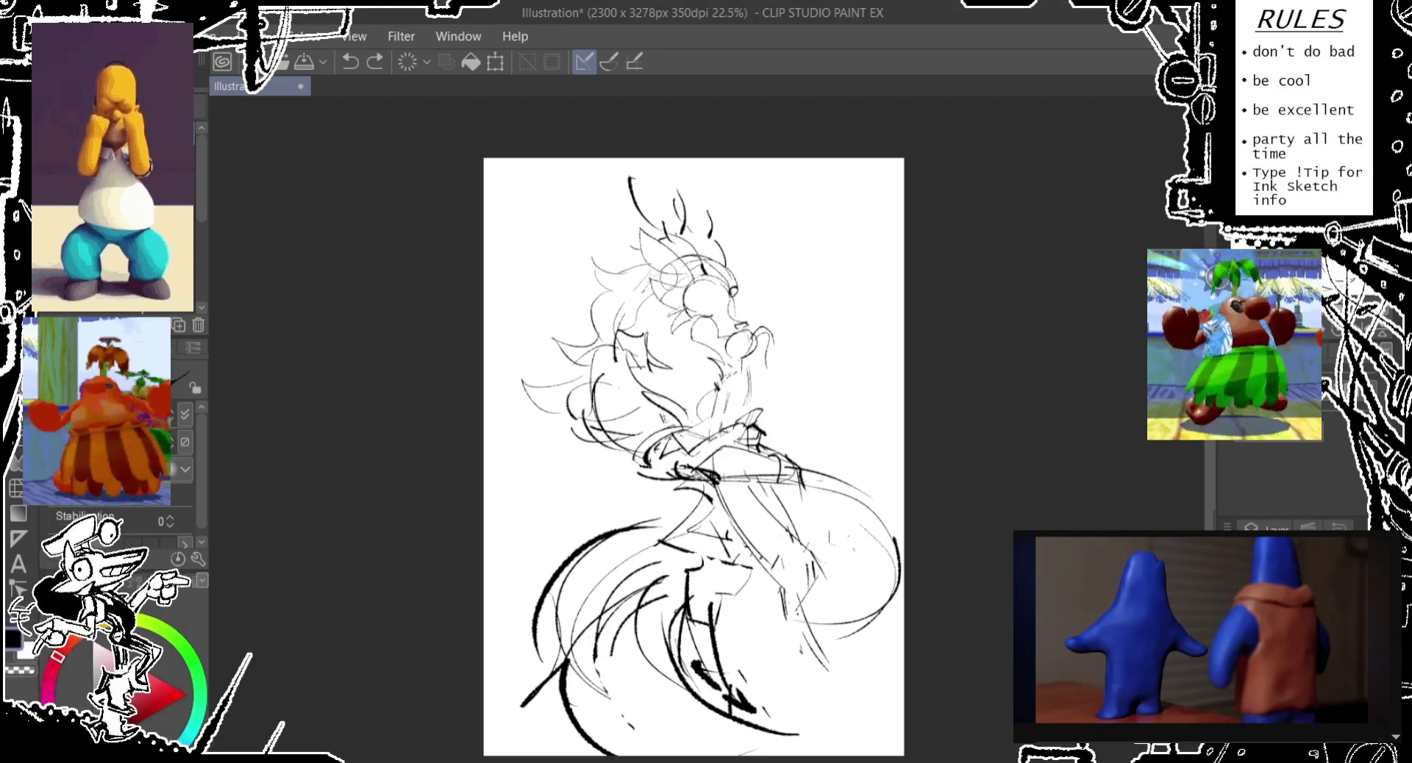
- Zoom in and redraw the eye as a closed oval, comparing trial versions
scroll(735, 294, up, 1)
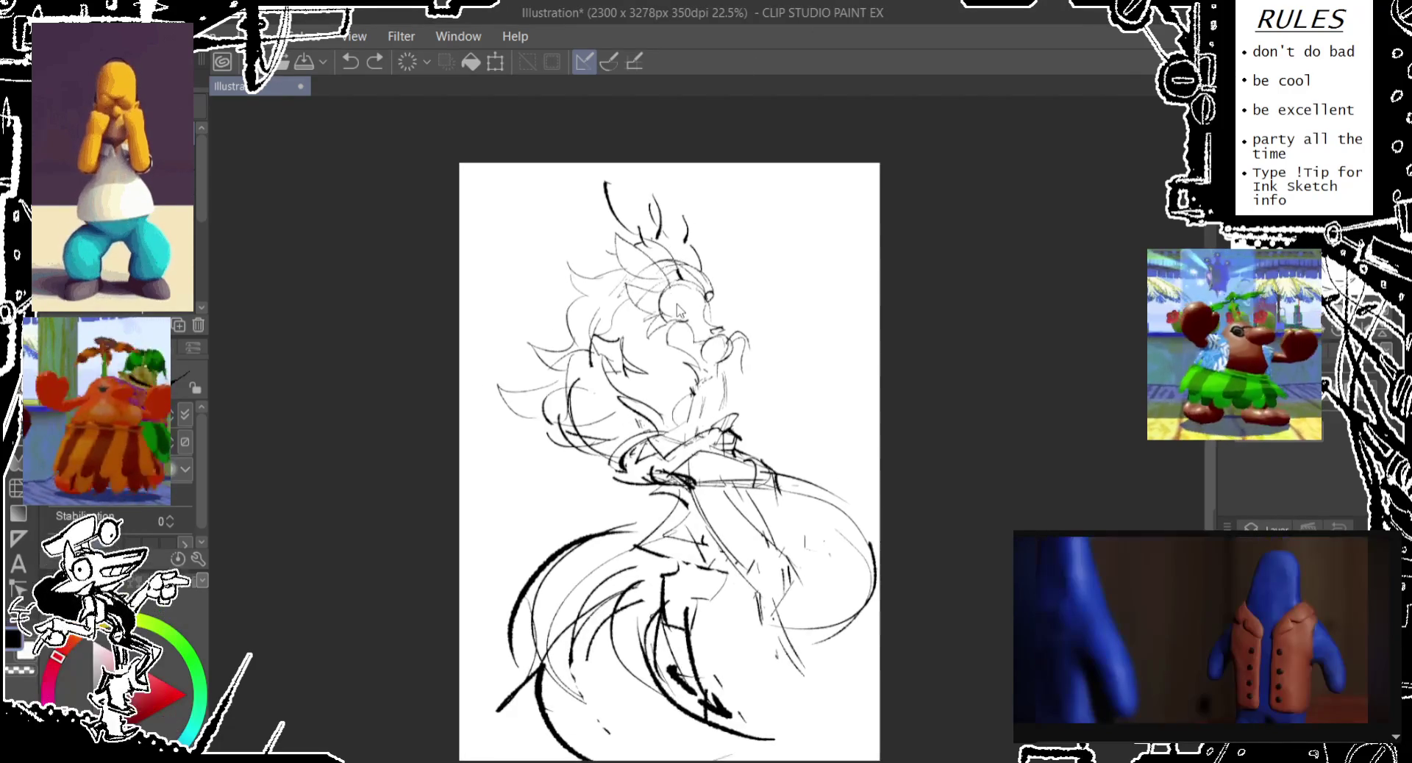
scroll(697, 308, up, 1)
scroll(696, 309, up, 1)
drag(688, 289, 683, 331)
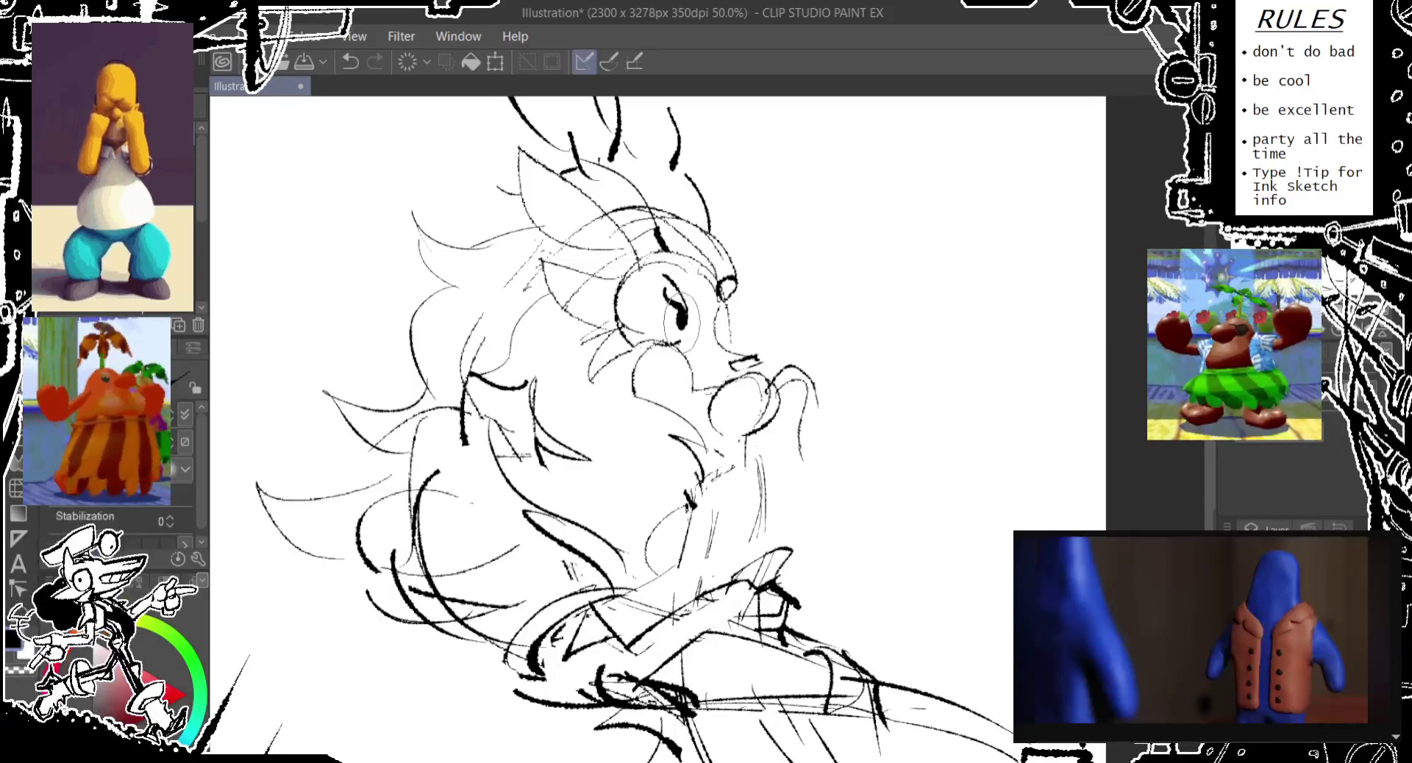
key(ctrl+z)
key(ctrl+z)
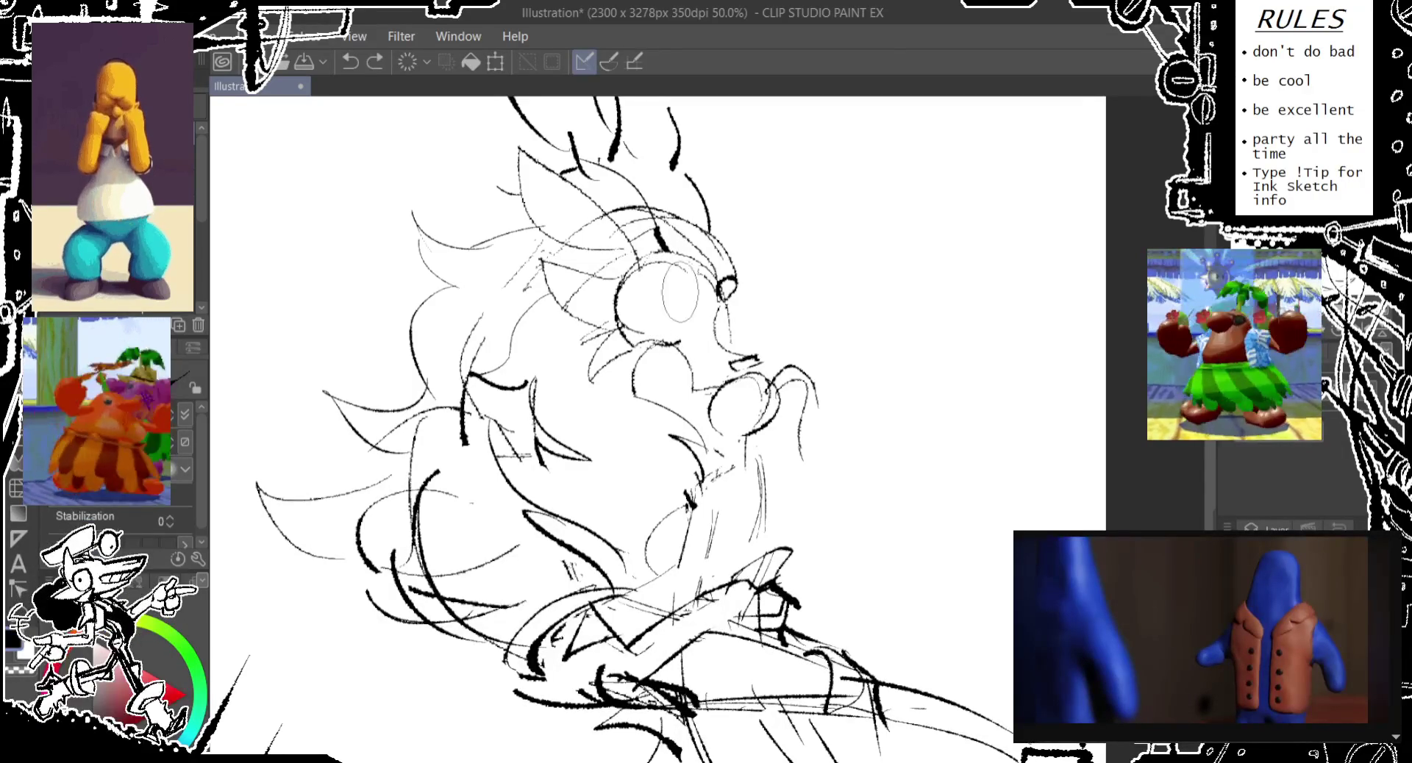
mouse_move(671, 262)
mouse_down()
mouse_move(702, 342)
mouse_move(670, 361)
mouse_up()
key(ctrl+z)
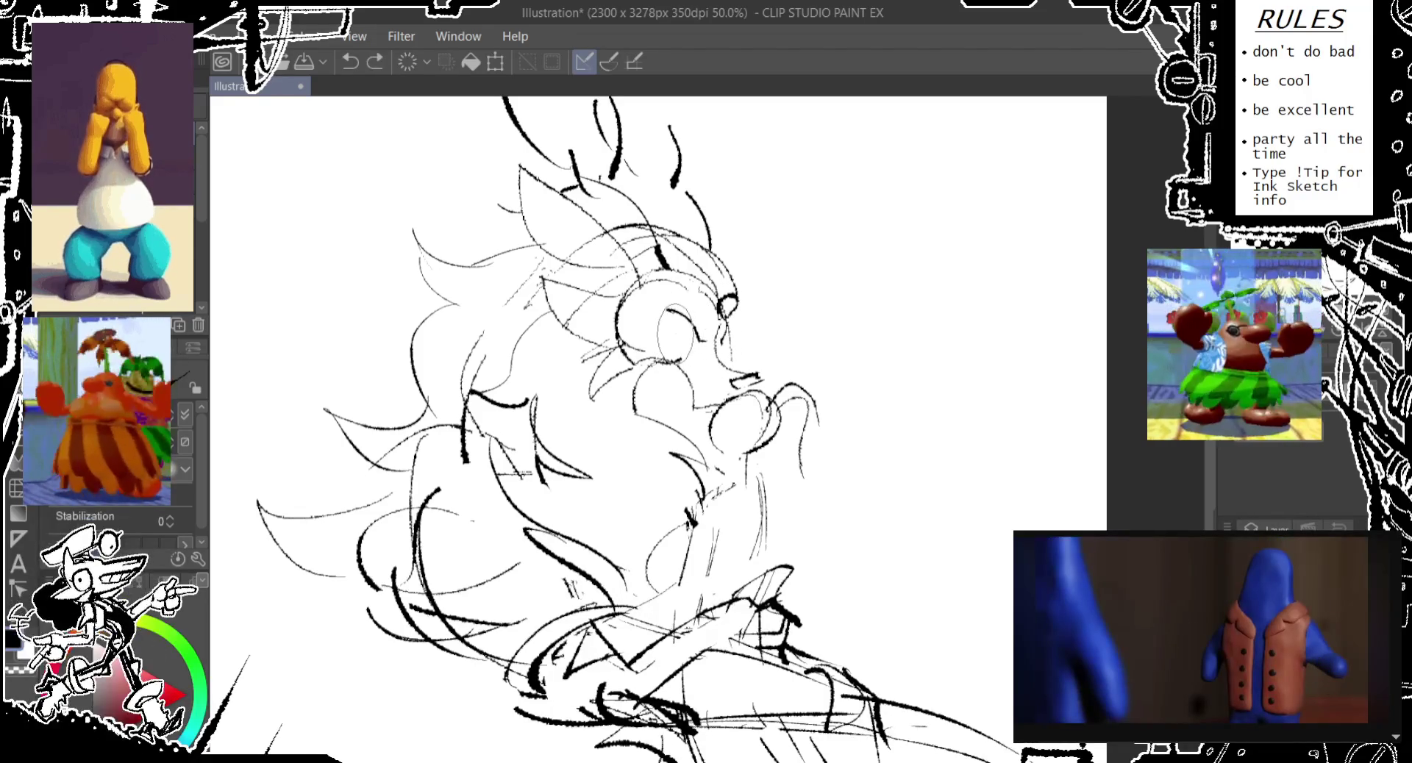
drag(688, 327, 699, 382)
key(ctrl+z)
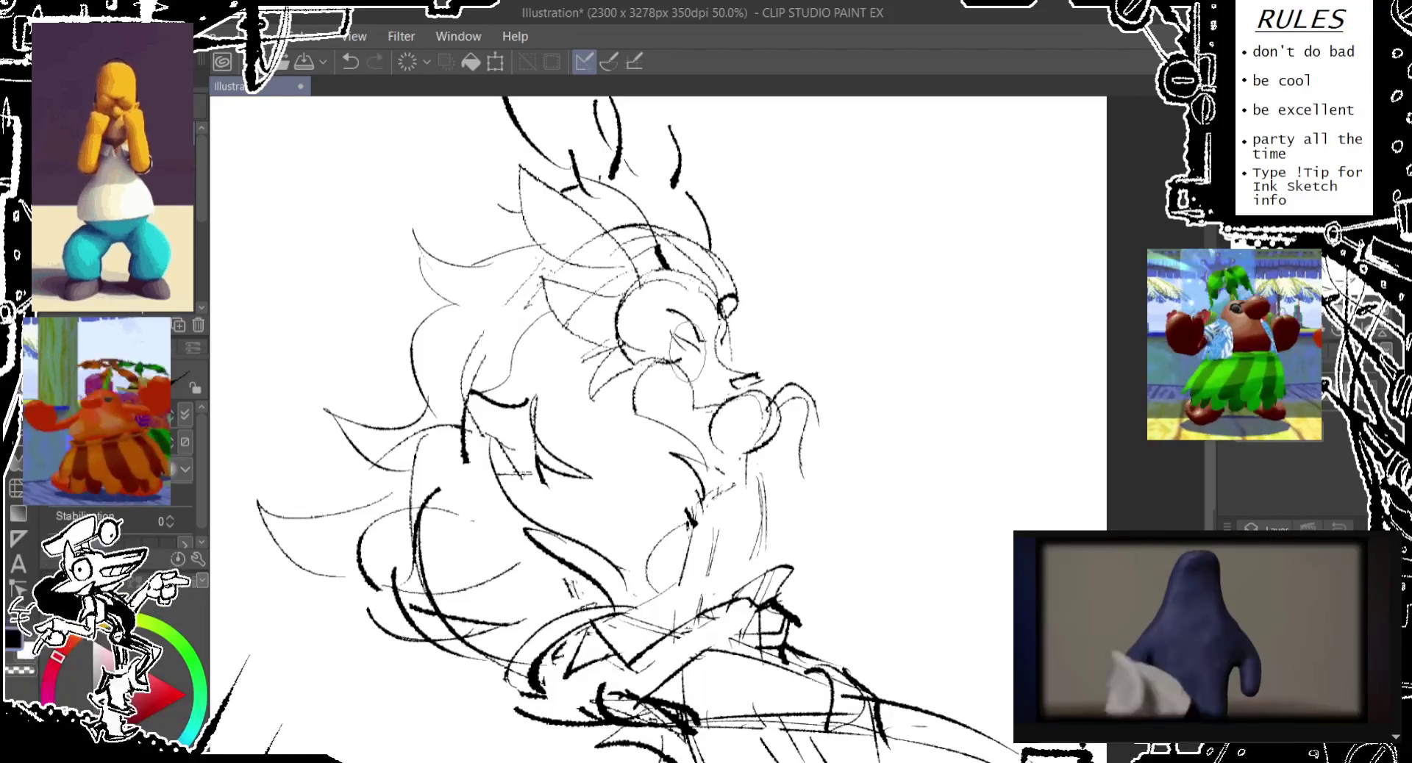
key(ctrl+y)
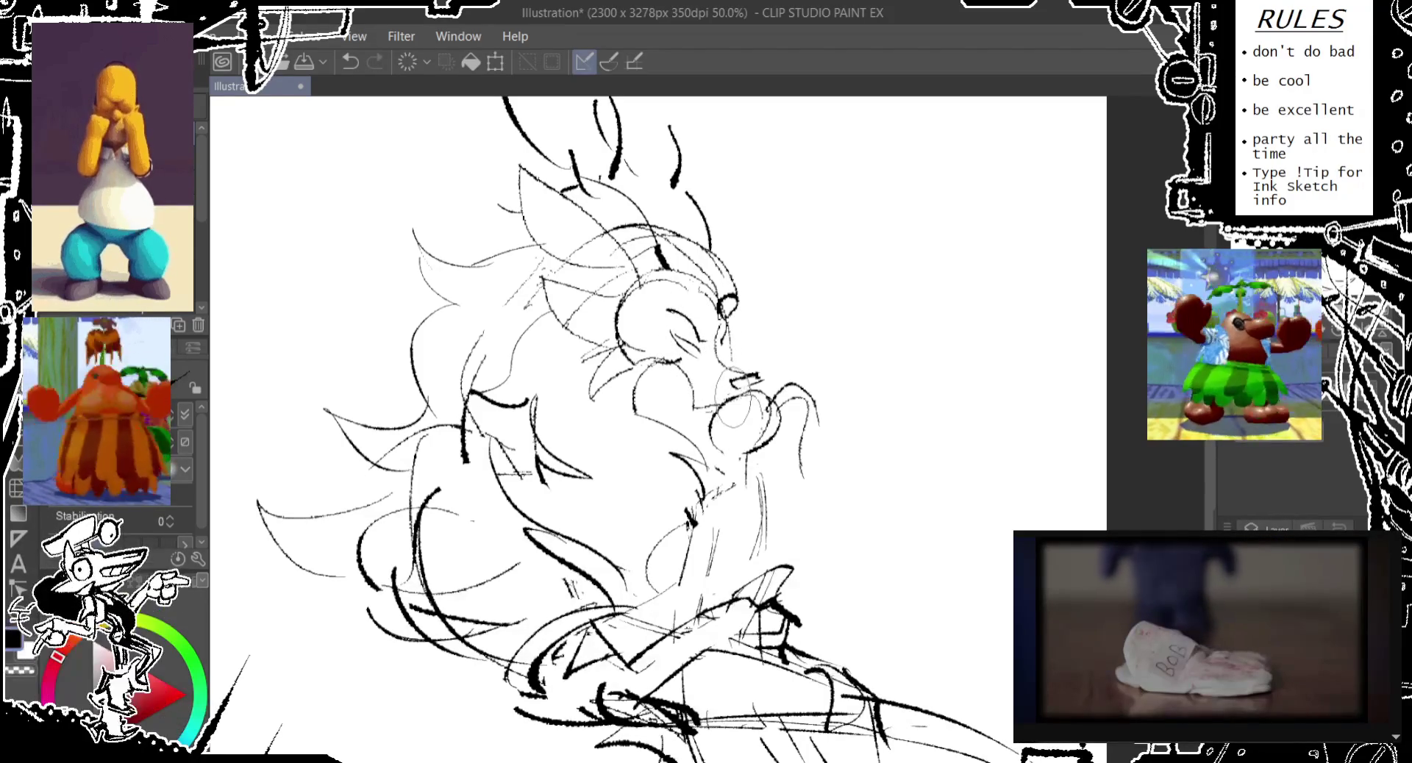
- Sketch a longer, rounder snout outline with a small oval and a thin chin line
mouse_move(739, 393)
mouse_down()
mouse_move(731, 441)
mouse_move(695, 361)
mouse_up()
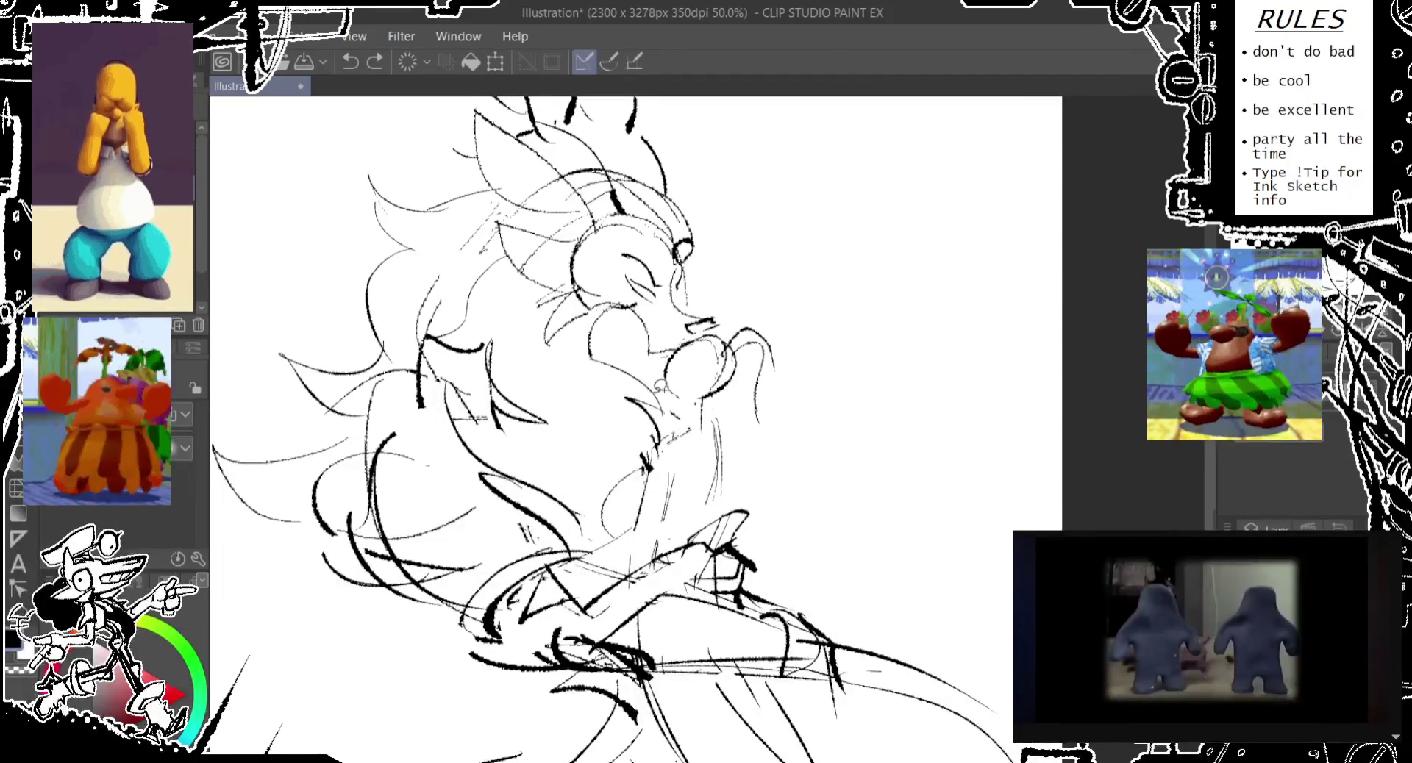
drag(738, 315, 769, 469)
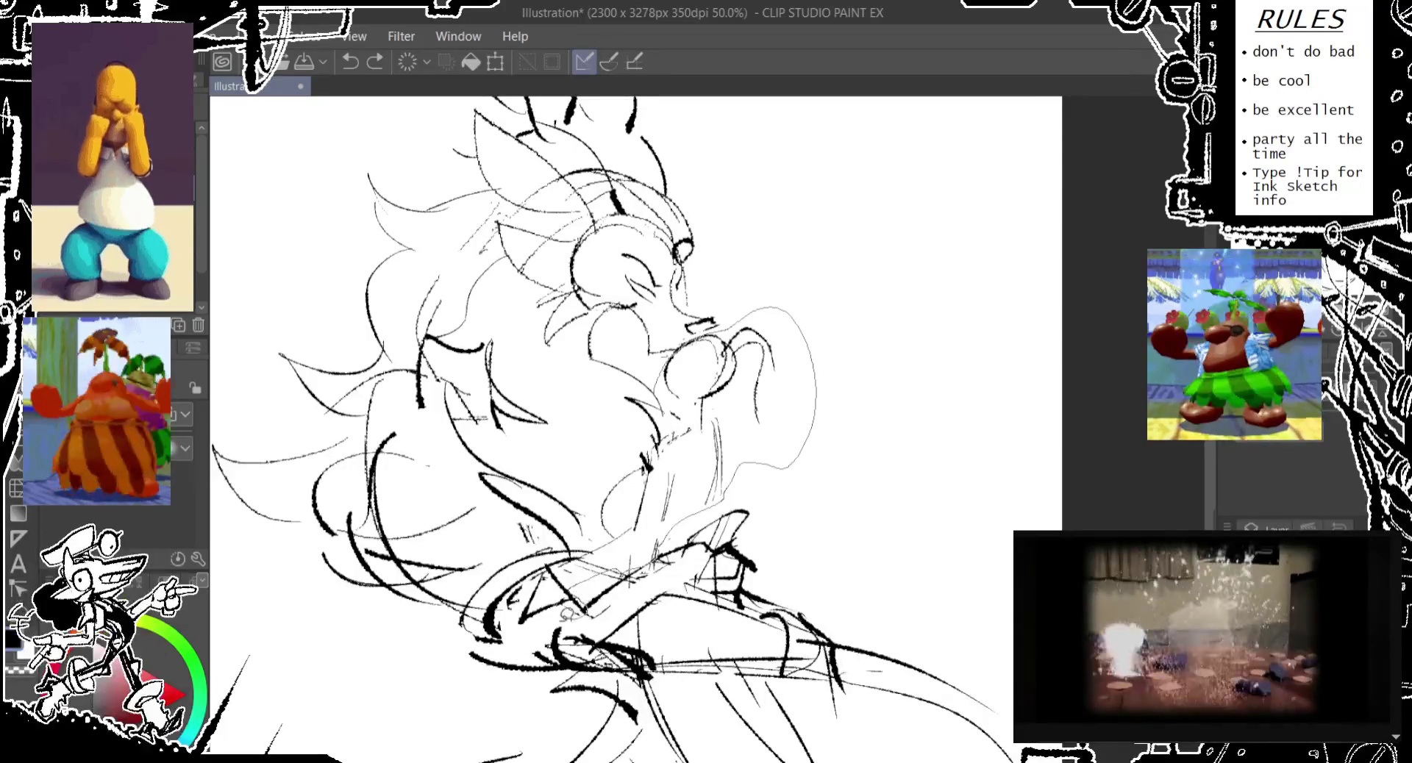
drag(601, 492, 626, 426)
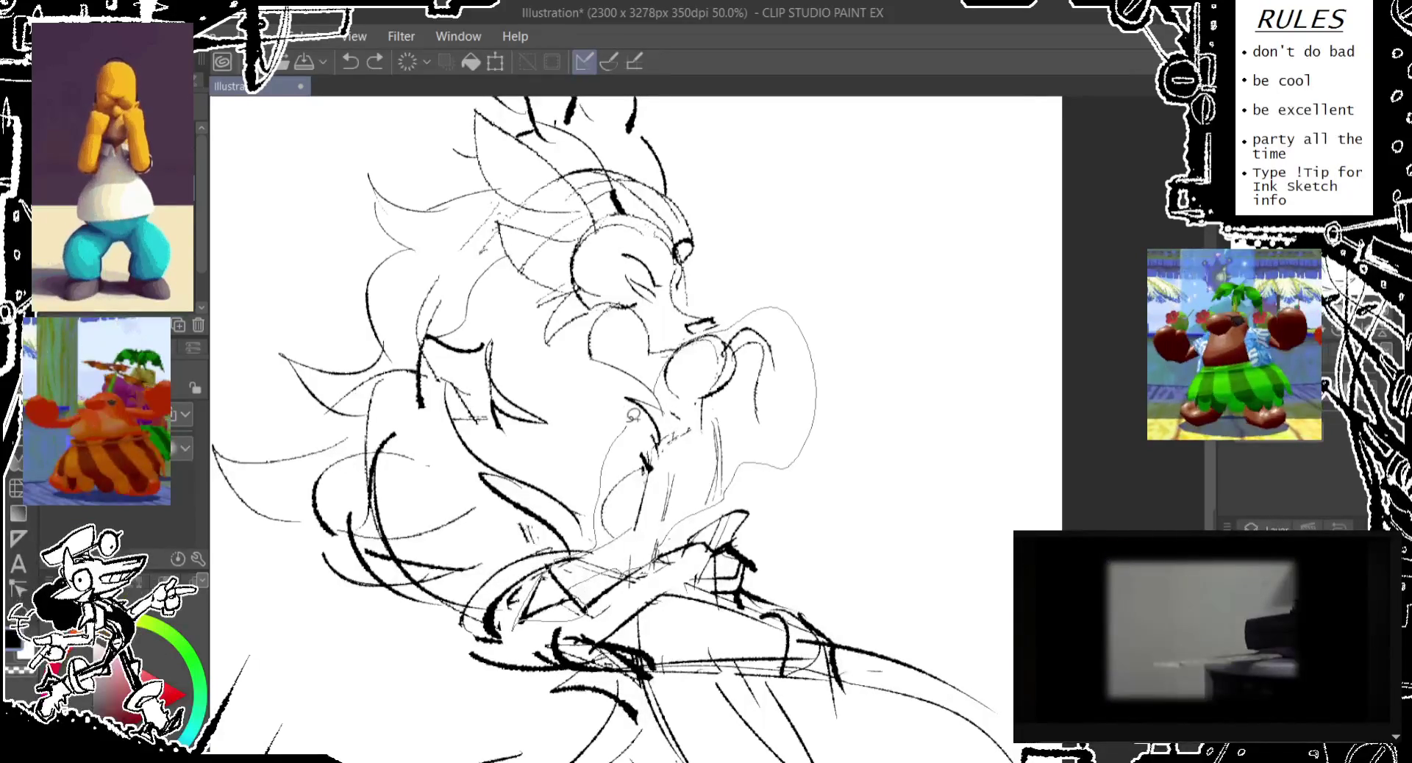
- Nudge the selected snout lines slightly up and right, then deselect
click(631, 398)
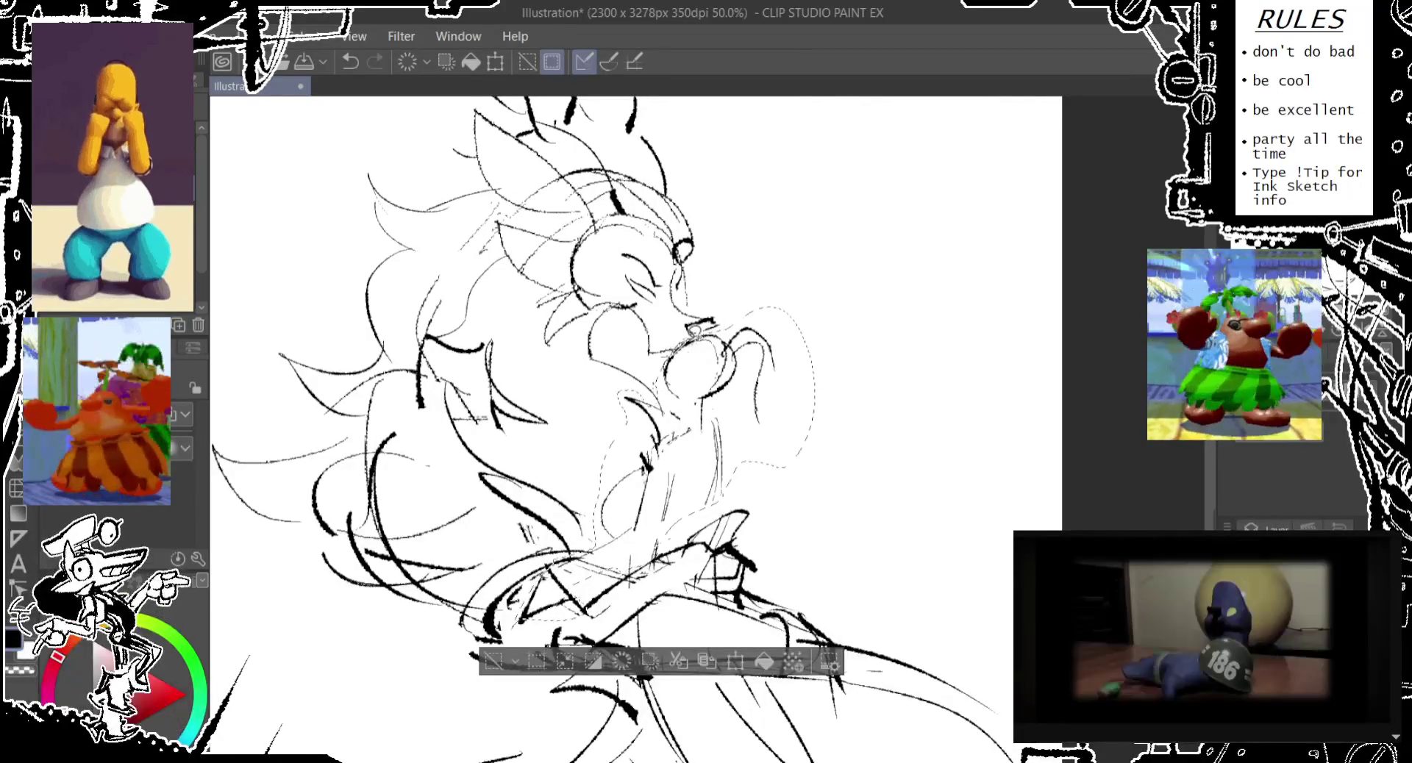
key(e)
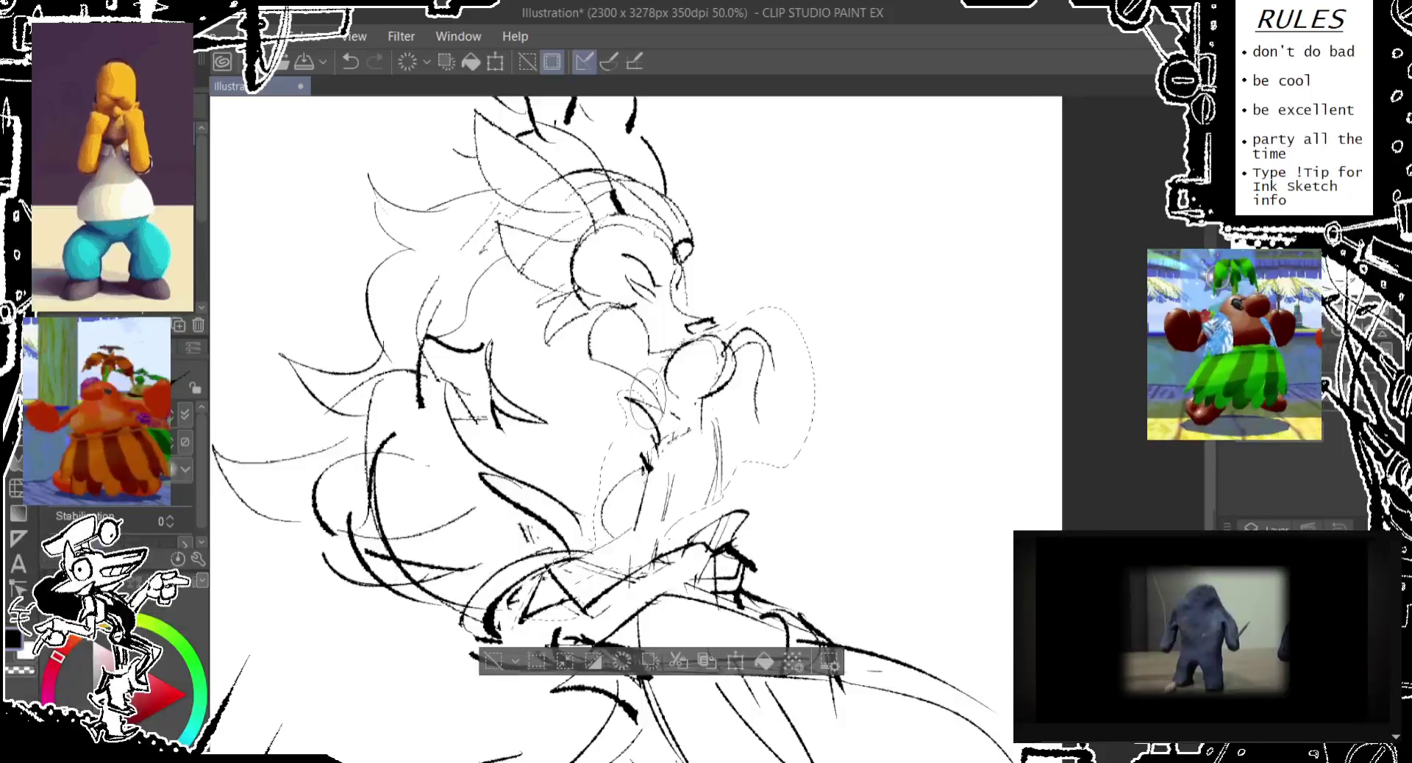
drag(679, 447, 691, 435)
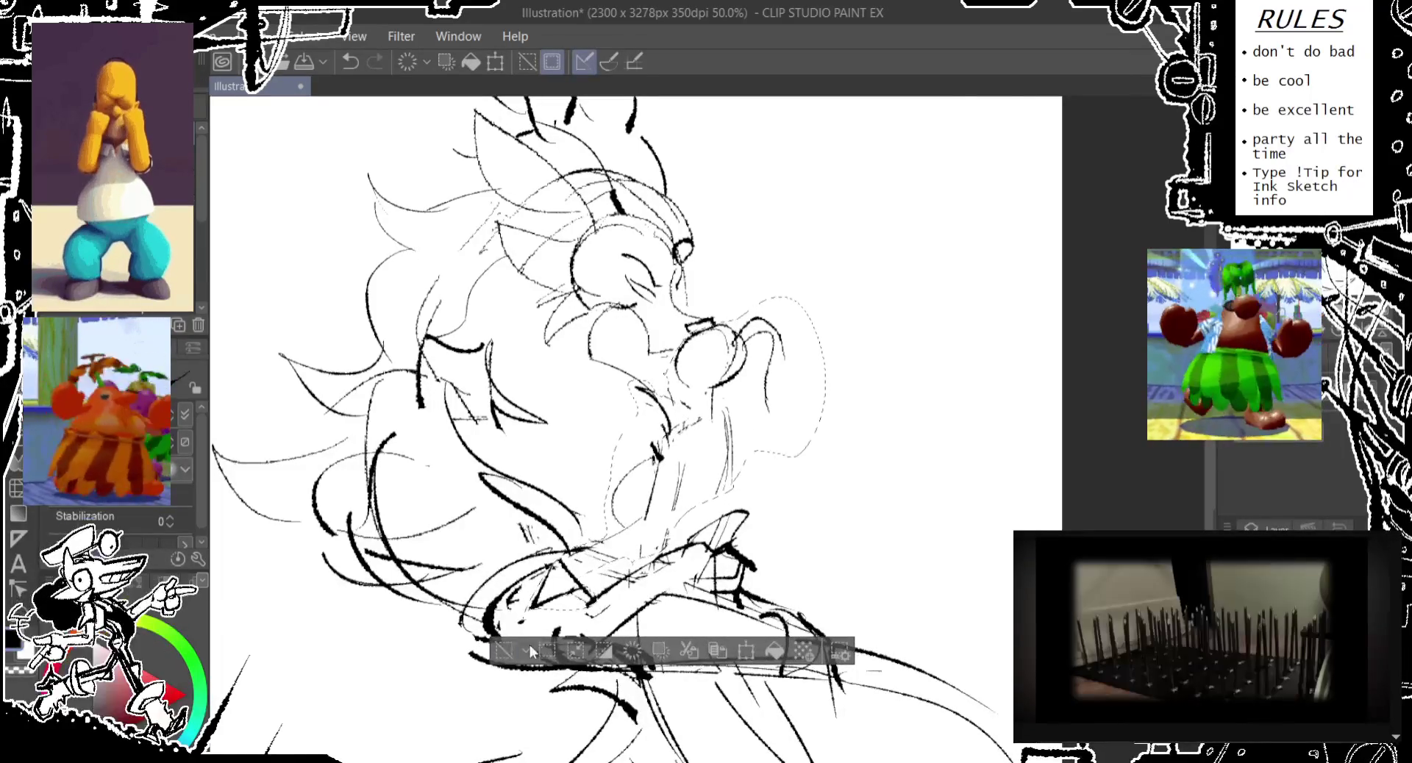
click(504, 650)
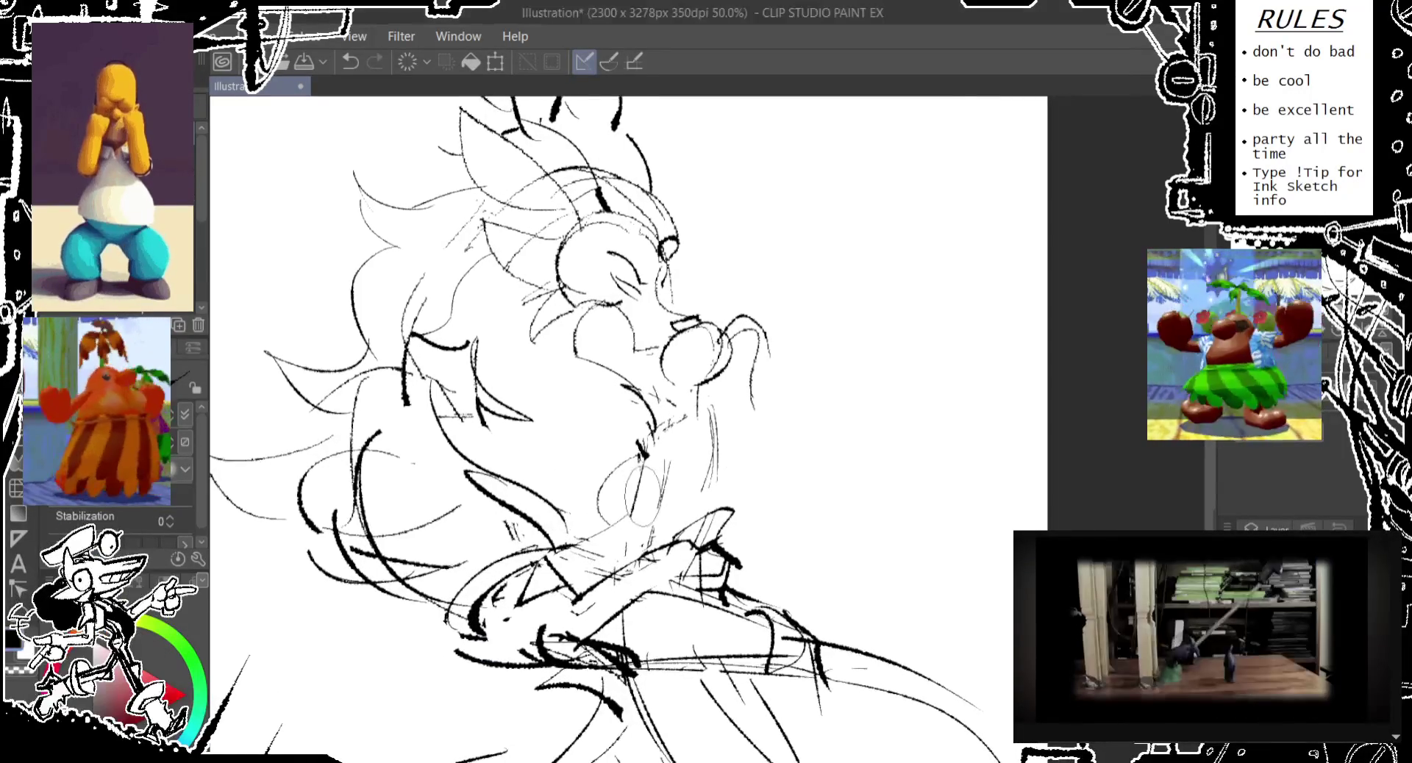
- Recentre the head in view and pencil a fresh round nose shape
drag(710, 491, 691, 447)
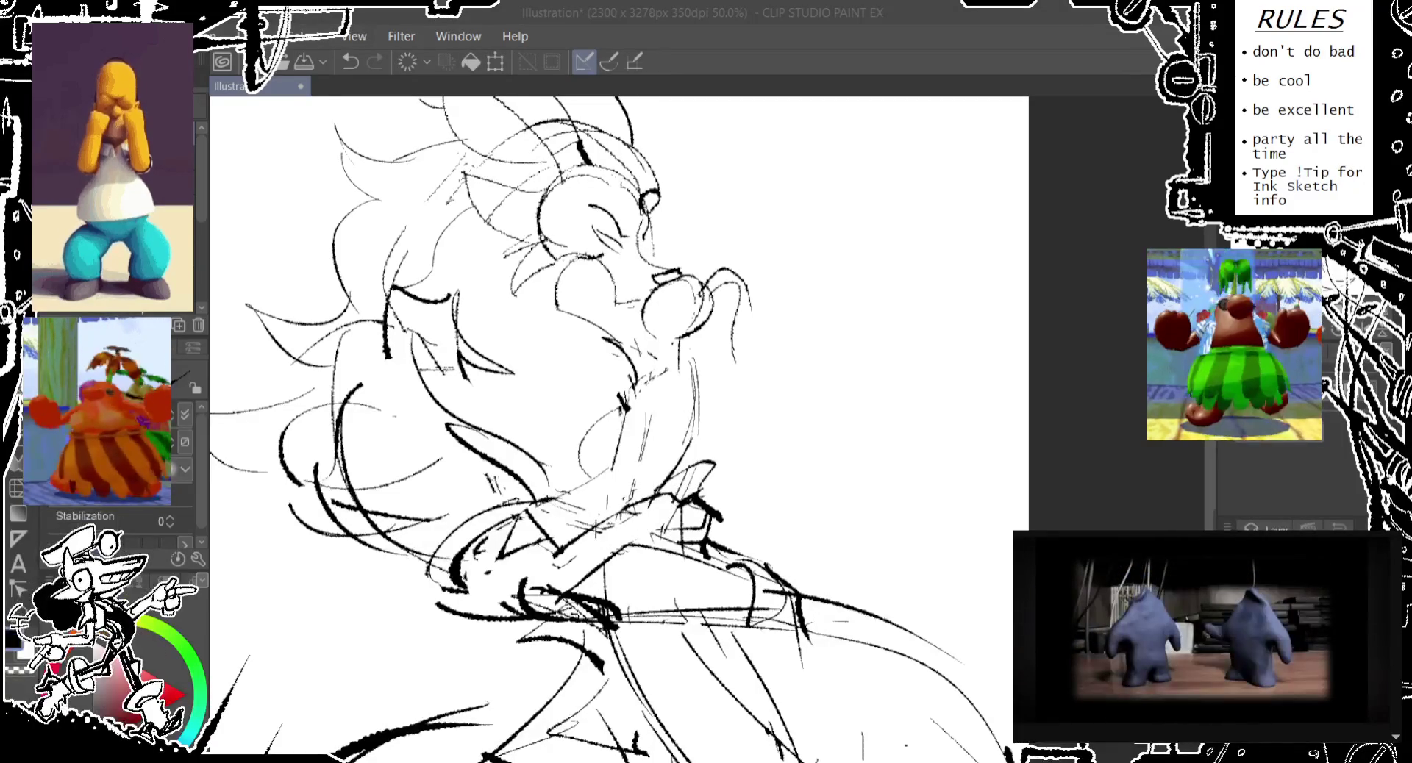
key(alt+Tab)
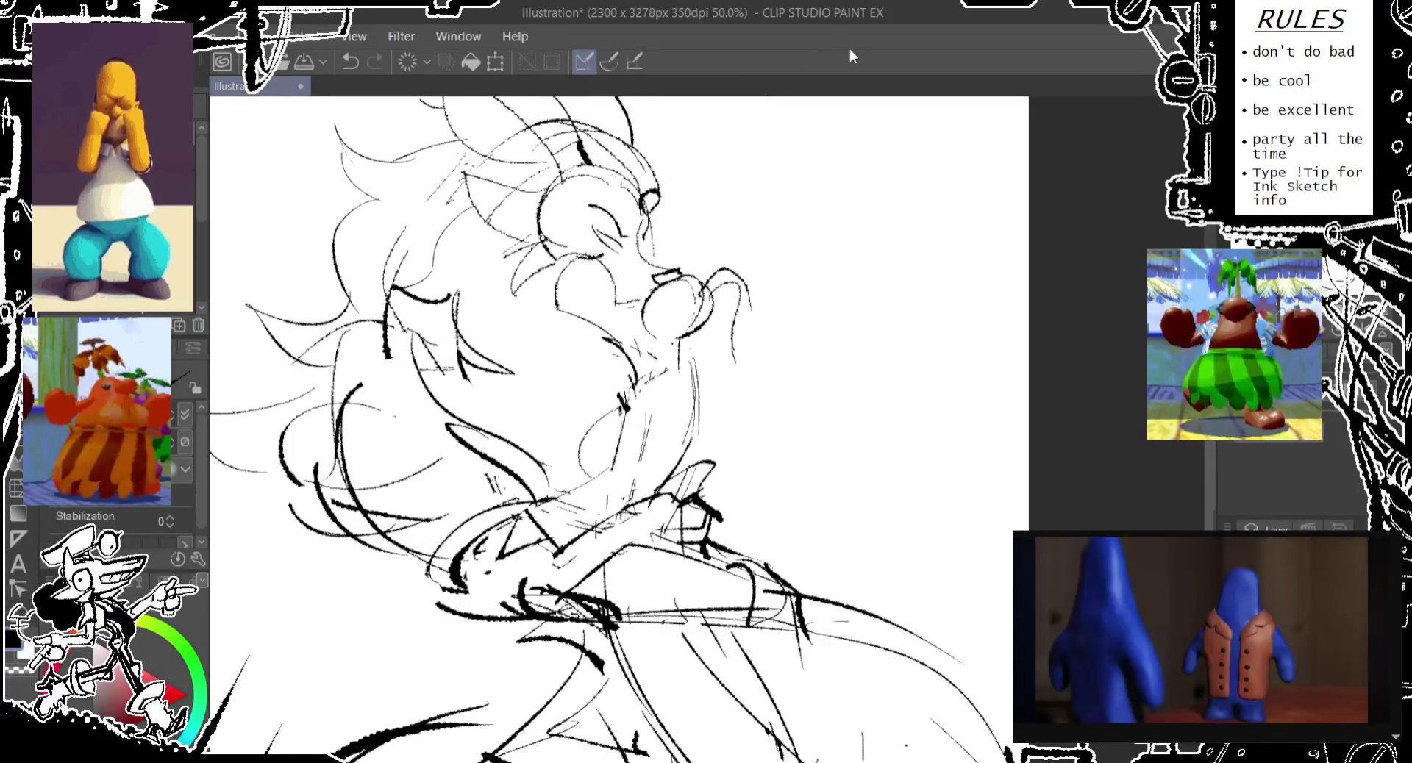
drag(665, 255, 661, 258)
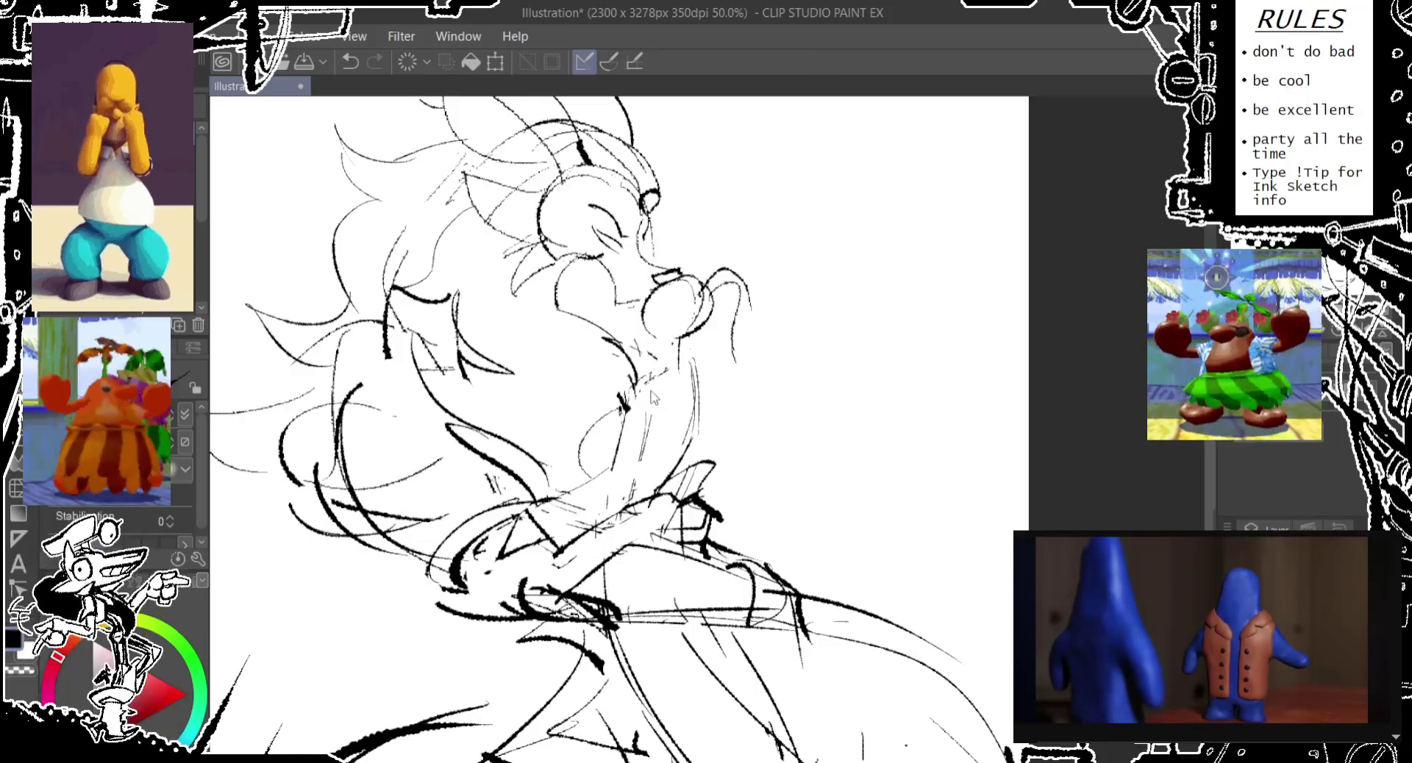
- Add faint pencil strokes around the chin below the muzzle, then zoom out to 33.3%
drag(666, 389, 636, 403)
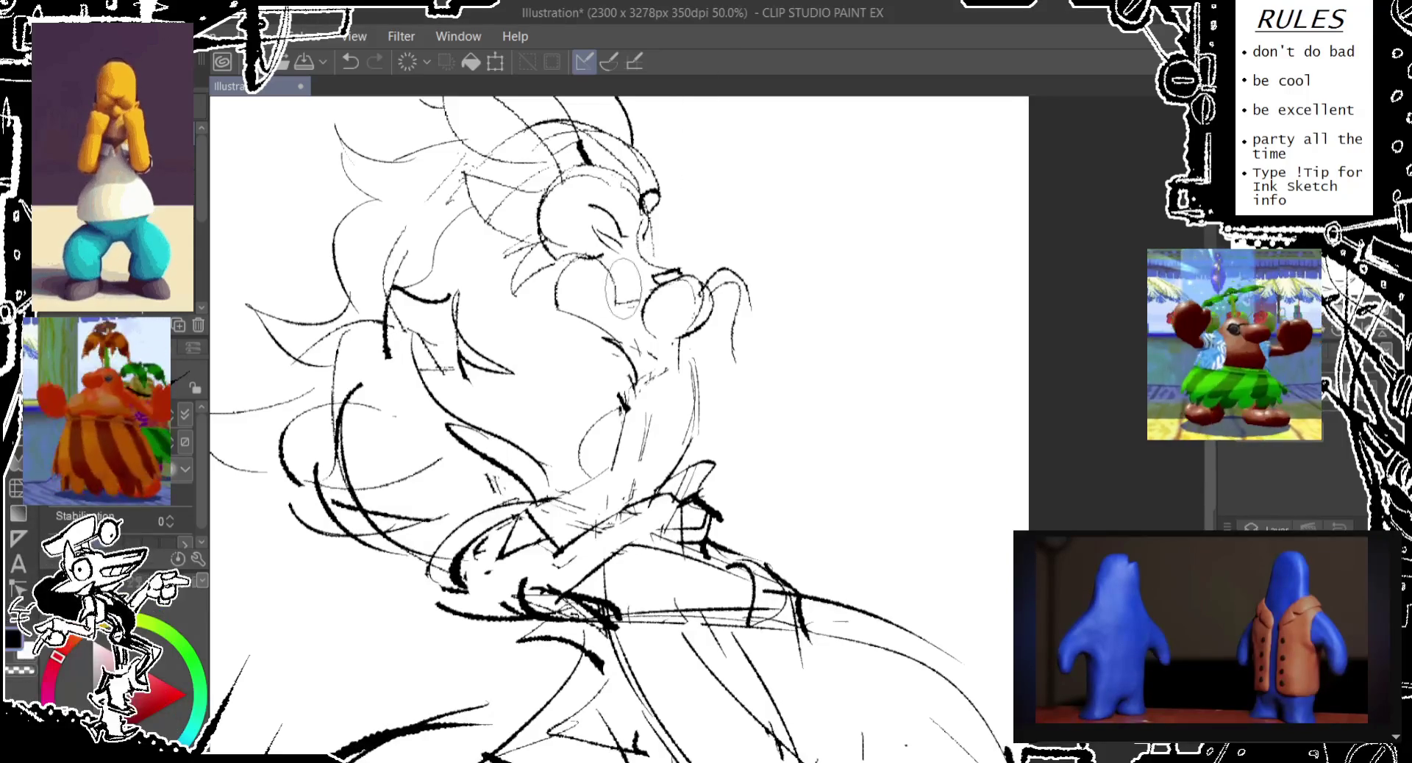
scroll(590, 280, down, 2)
scroll(590, 280, down, 2)
scroll(581, 291, down, 1)
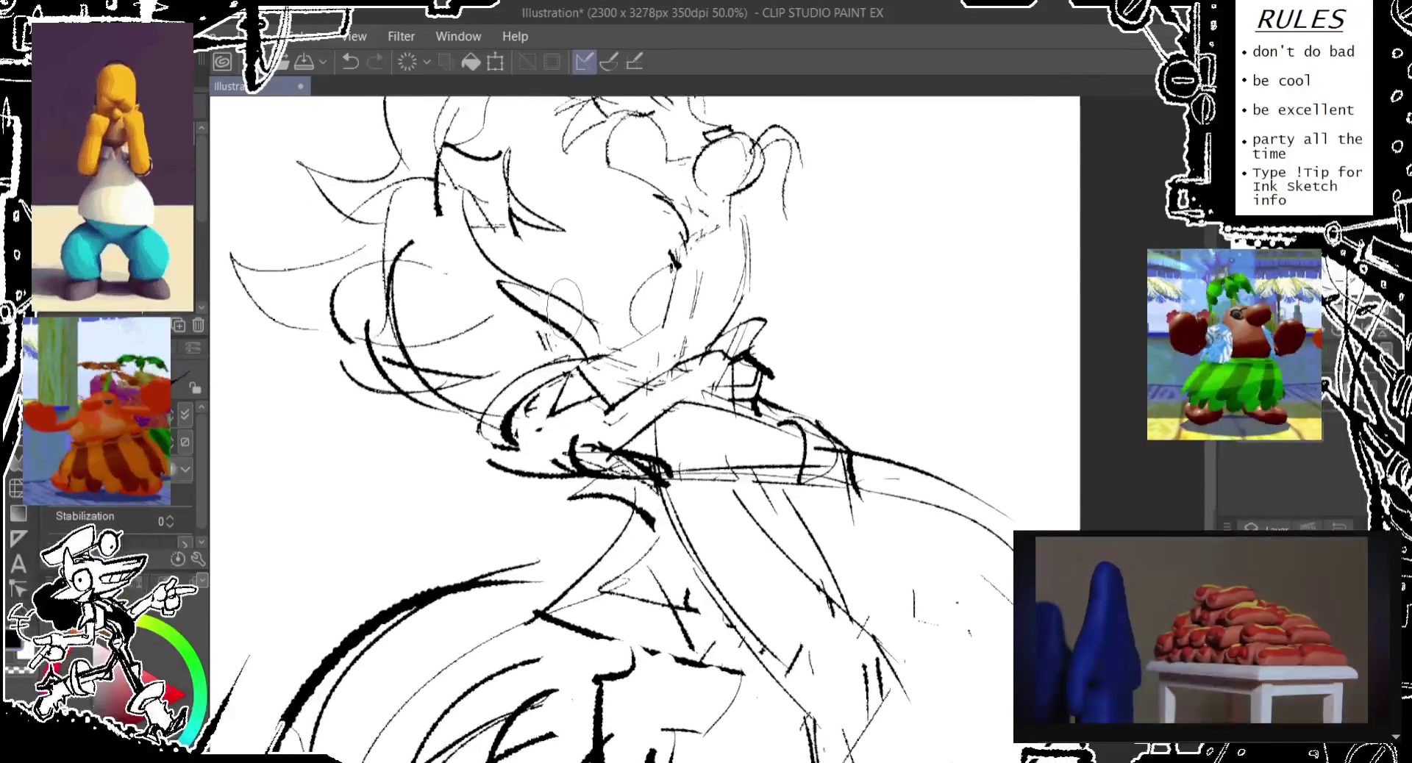
scroll(559, 312, down, 1)
scroll(595, 426, down, 2)
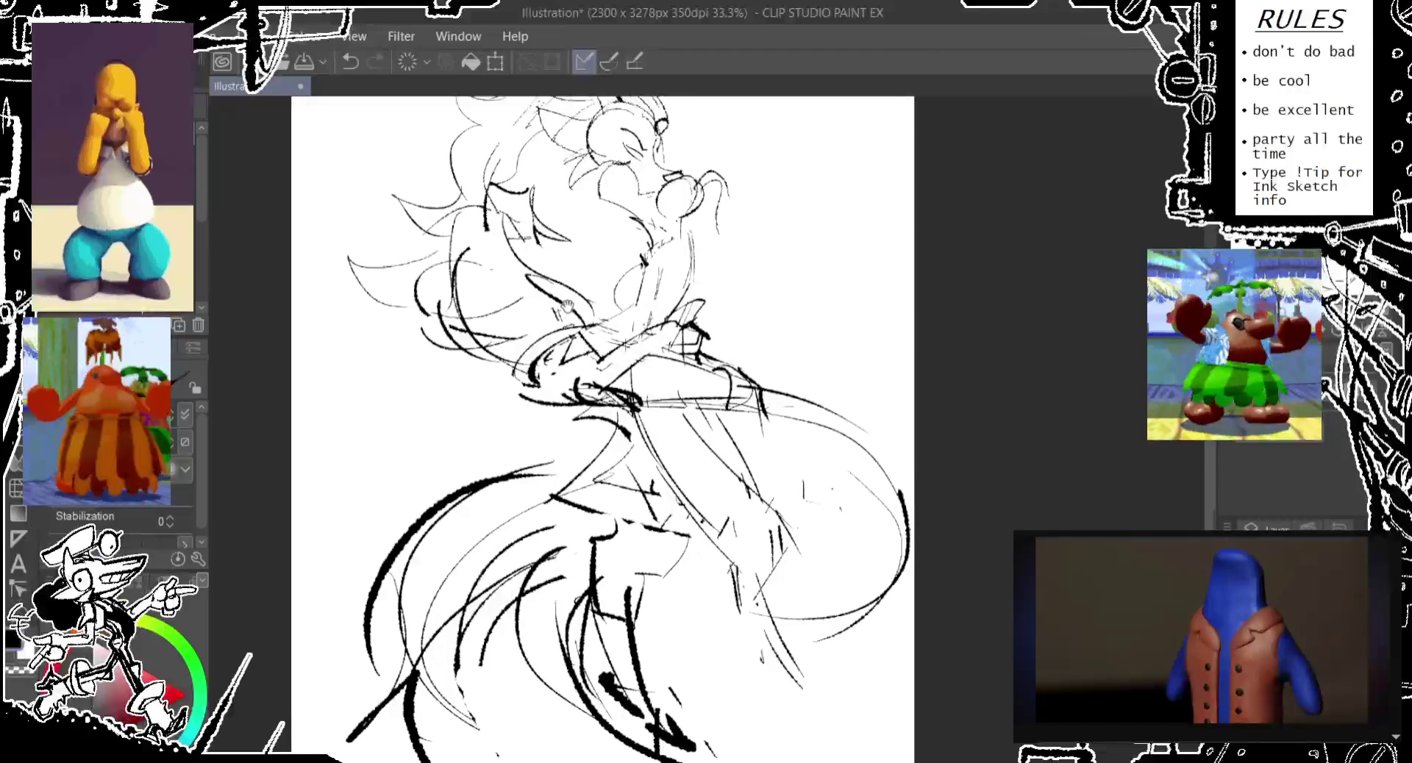
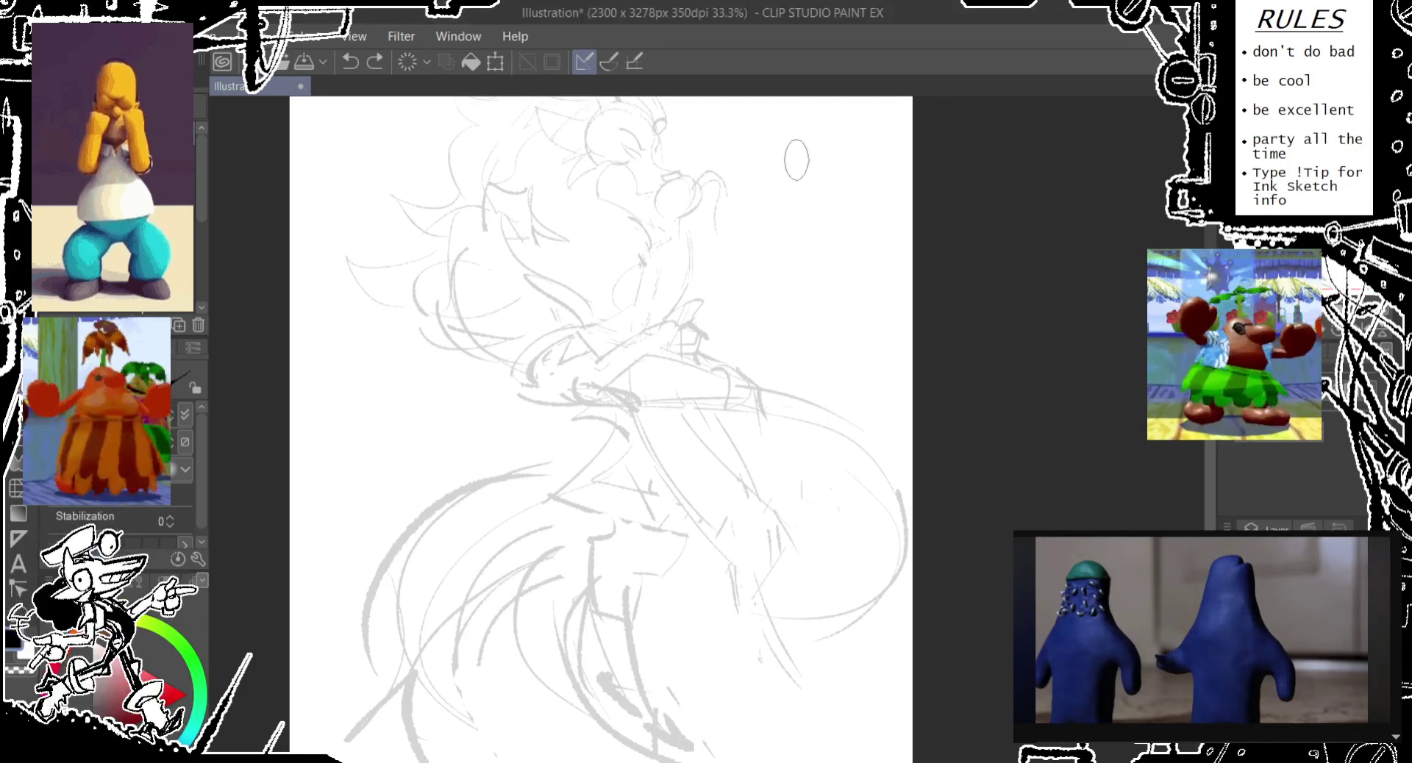
- Zoom the canvas from 33.3% to 66.7%, pan and tilt, then zoom back to 54% on the face
scroll(633, 520, up, 1)
scroll(542, 410, up, 1)
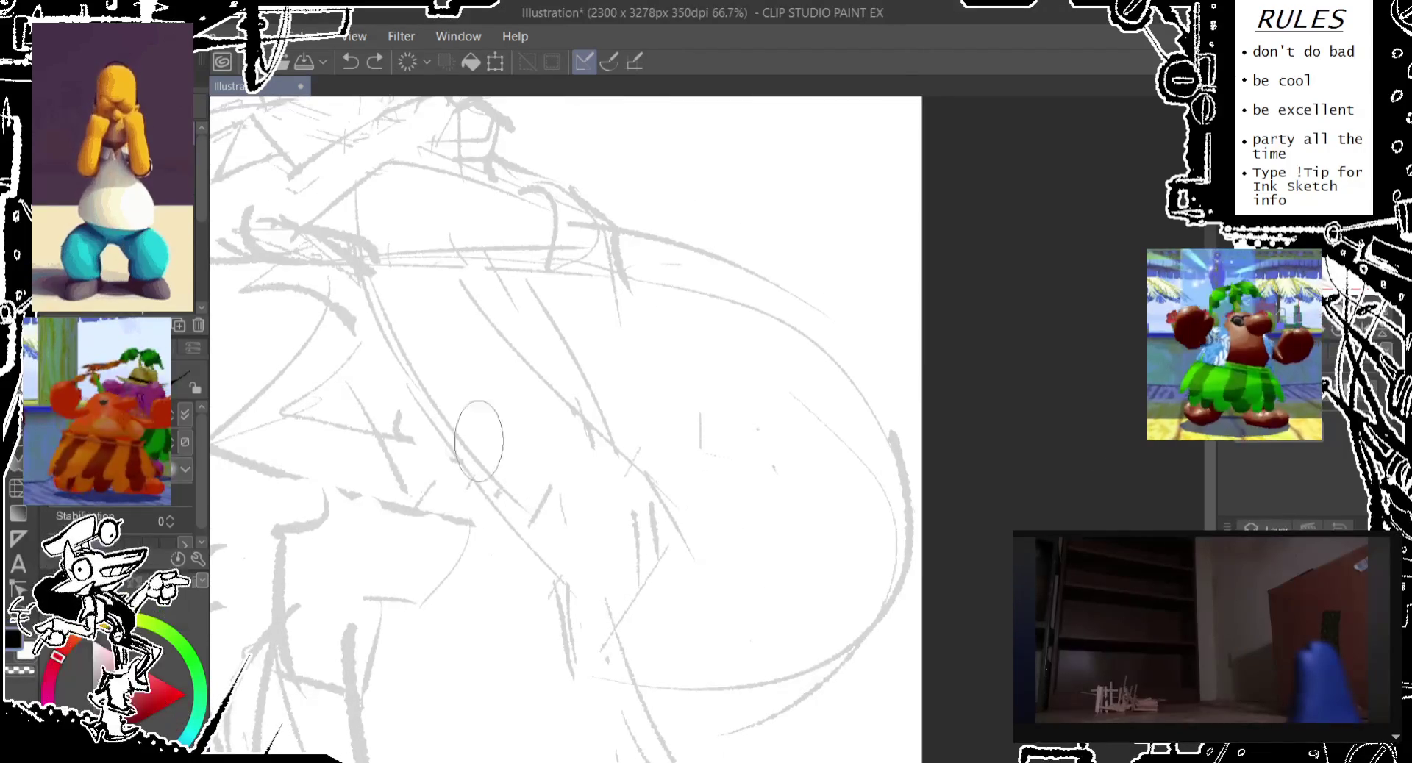
scroll(429, 434, up, 2)
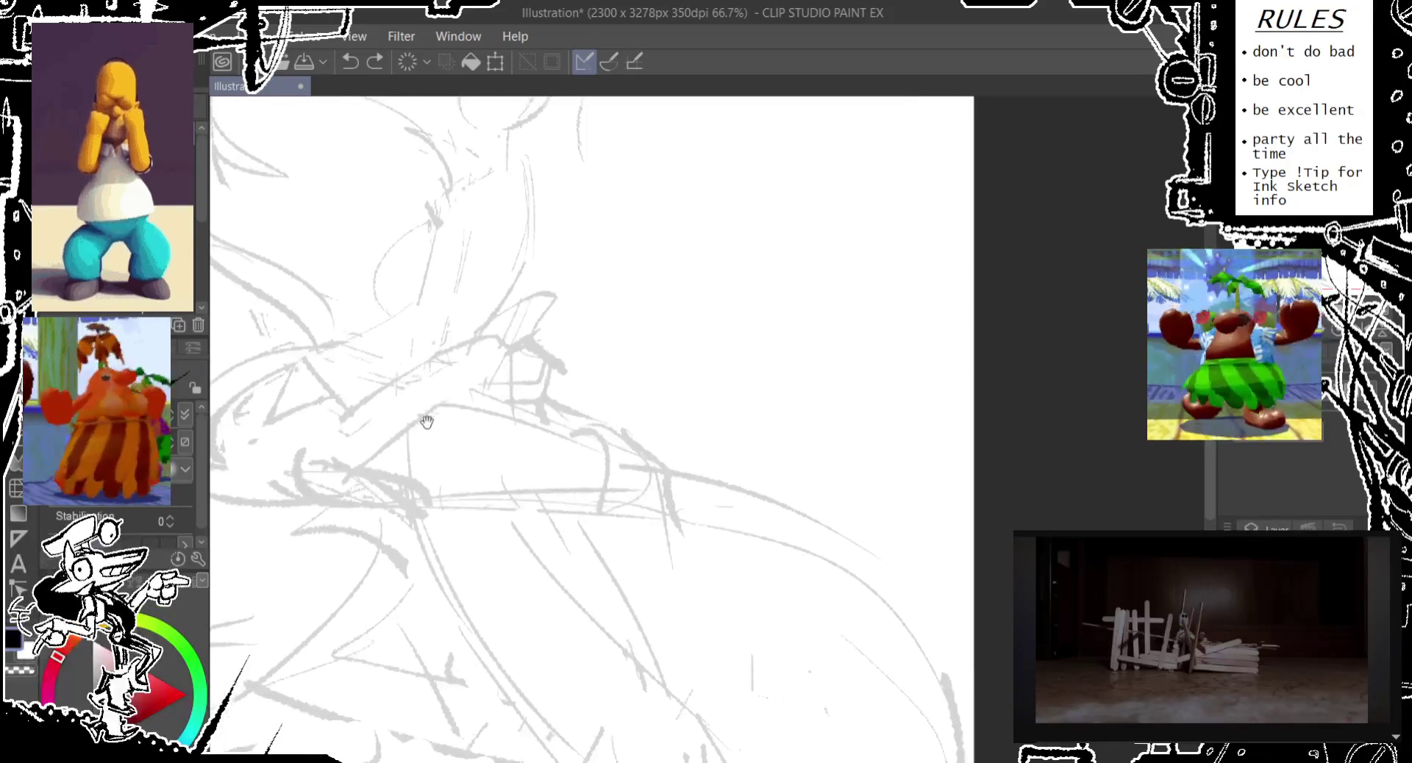
drag(390, 296, 425, 413)
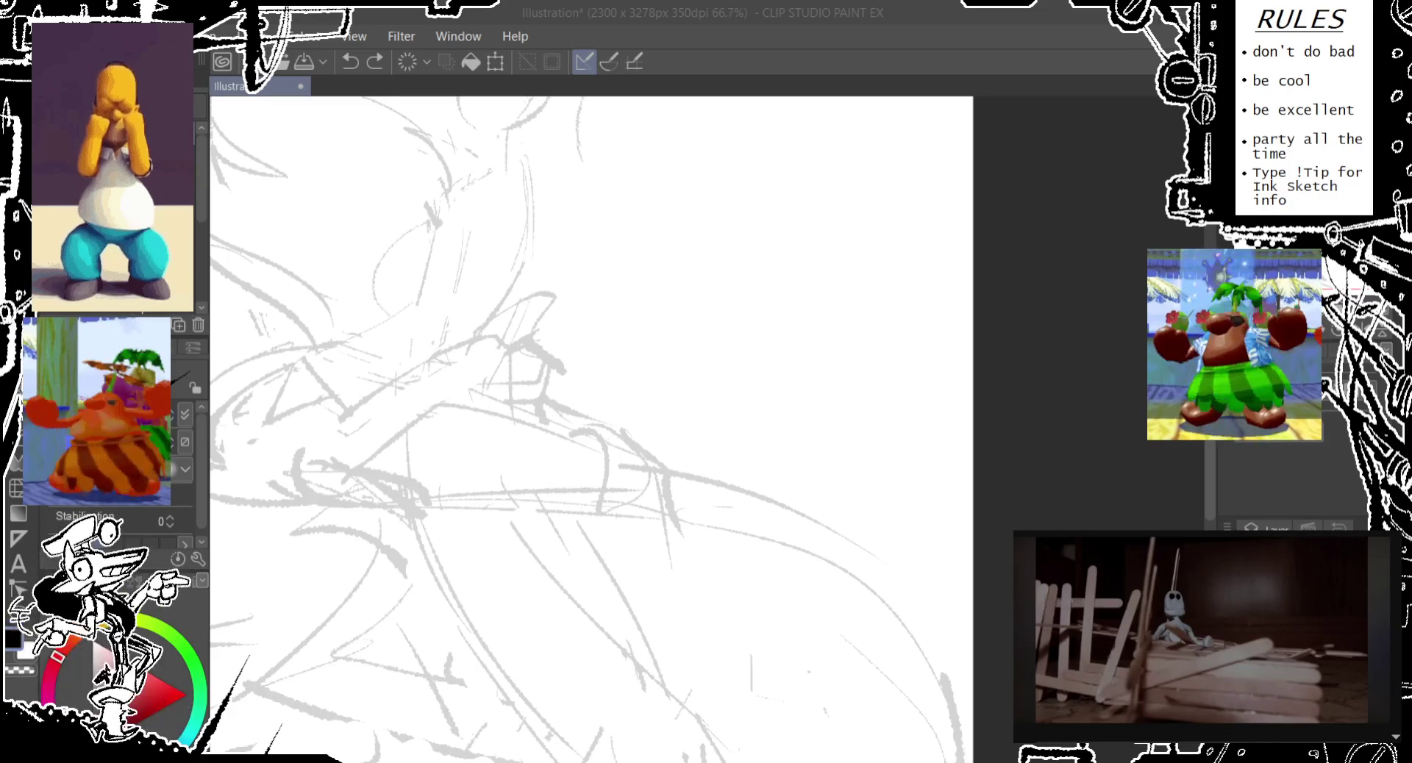
click(690, 32)
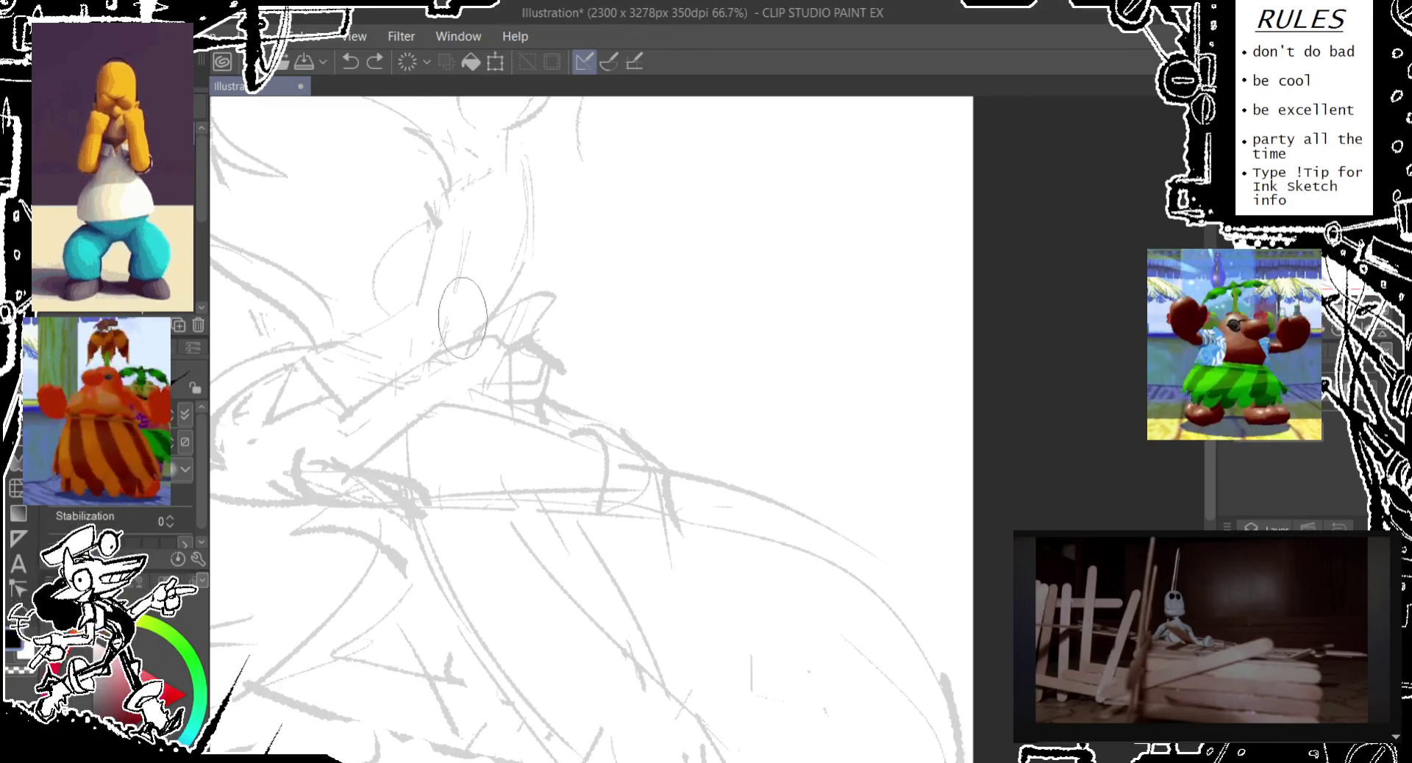
drag(470, 363, 521, 390)
scroll(520, 390, down, 2)
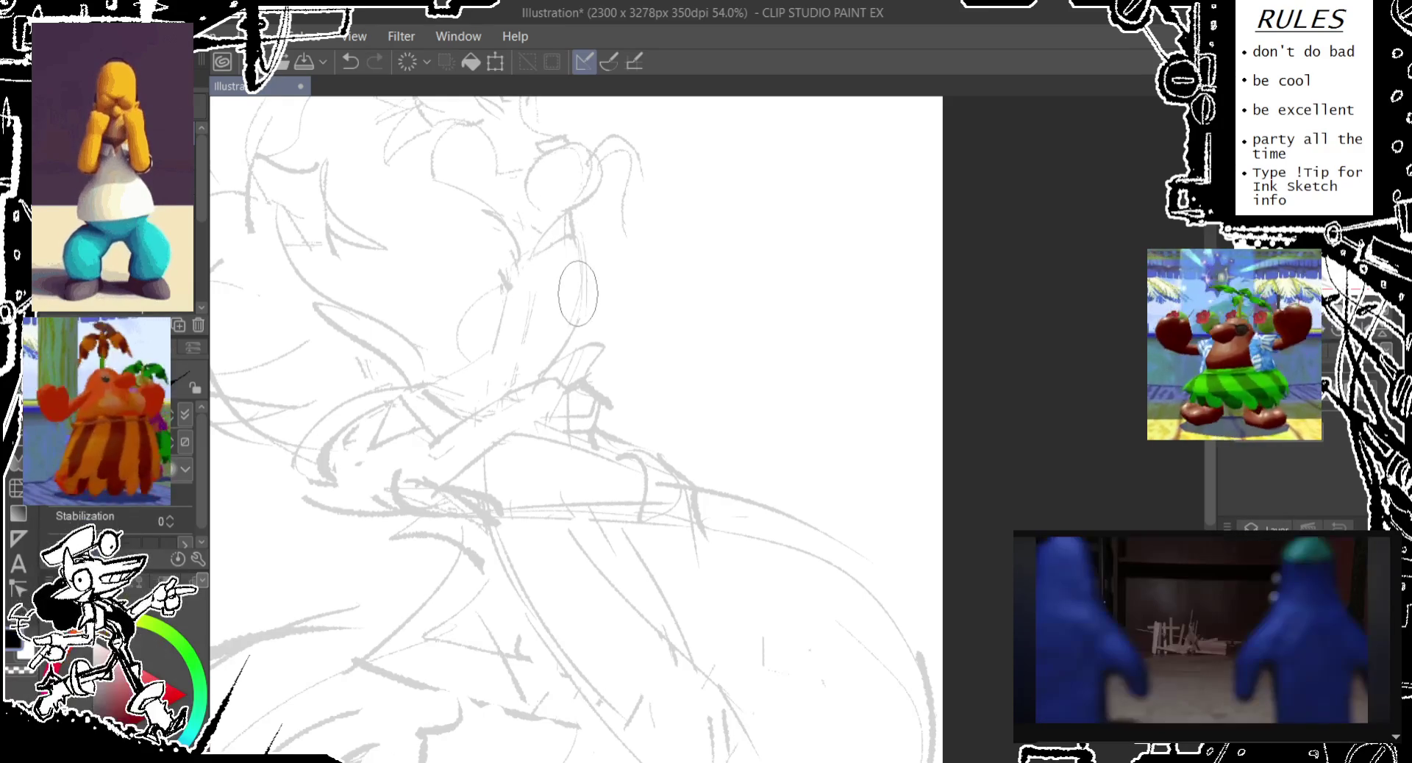
- Zoom out and try a darker stroke across the face, then undo it
scroll(559, 294, down, 1)
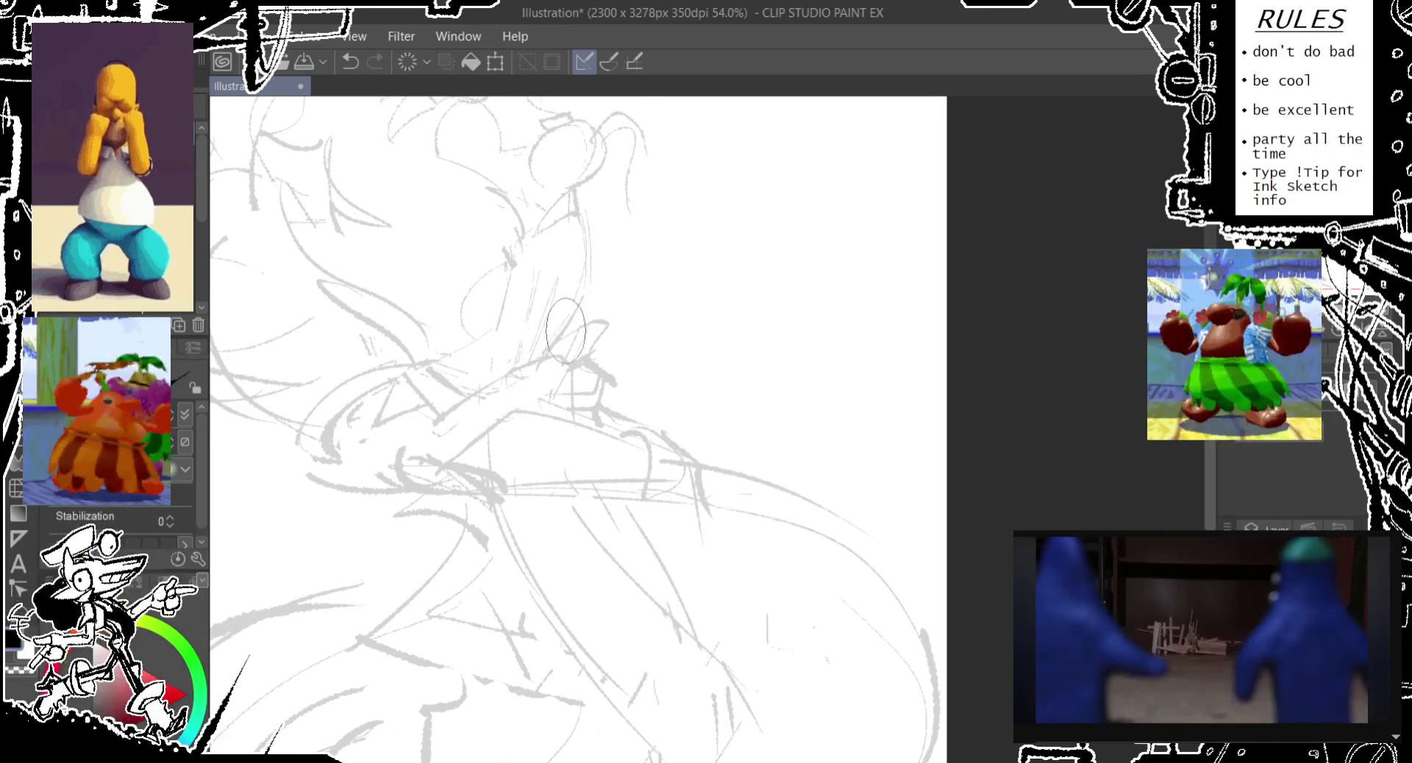
scroll(565, 330, down, 2)
scroll(505, 357, down, 2)
scroll(504, 369, down, 2)
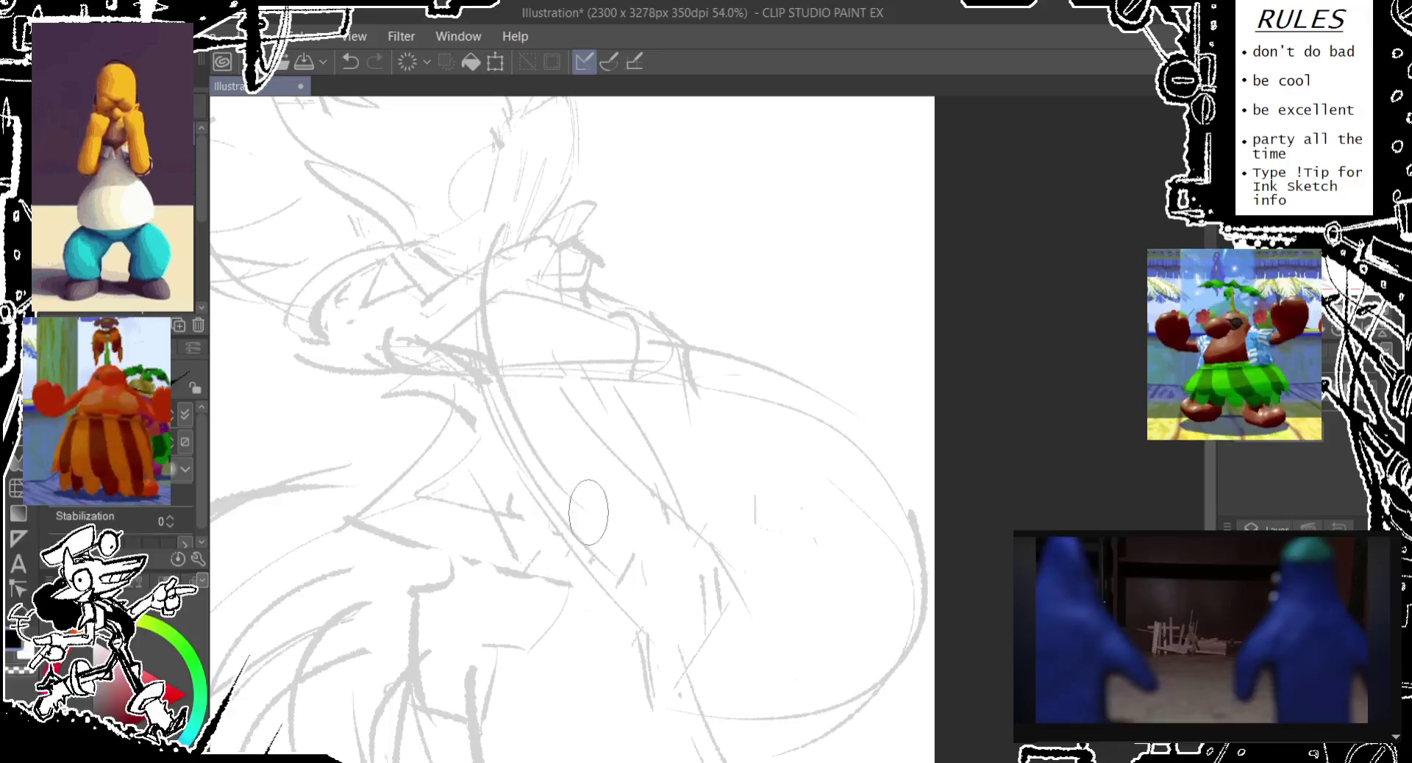
mouse_move(589, 512)
mouse_down()
mouse_move(572, 476)
mouse_move(647, 368)
mouse_up()
key(ctrl+z)
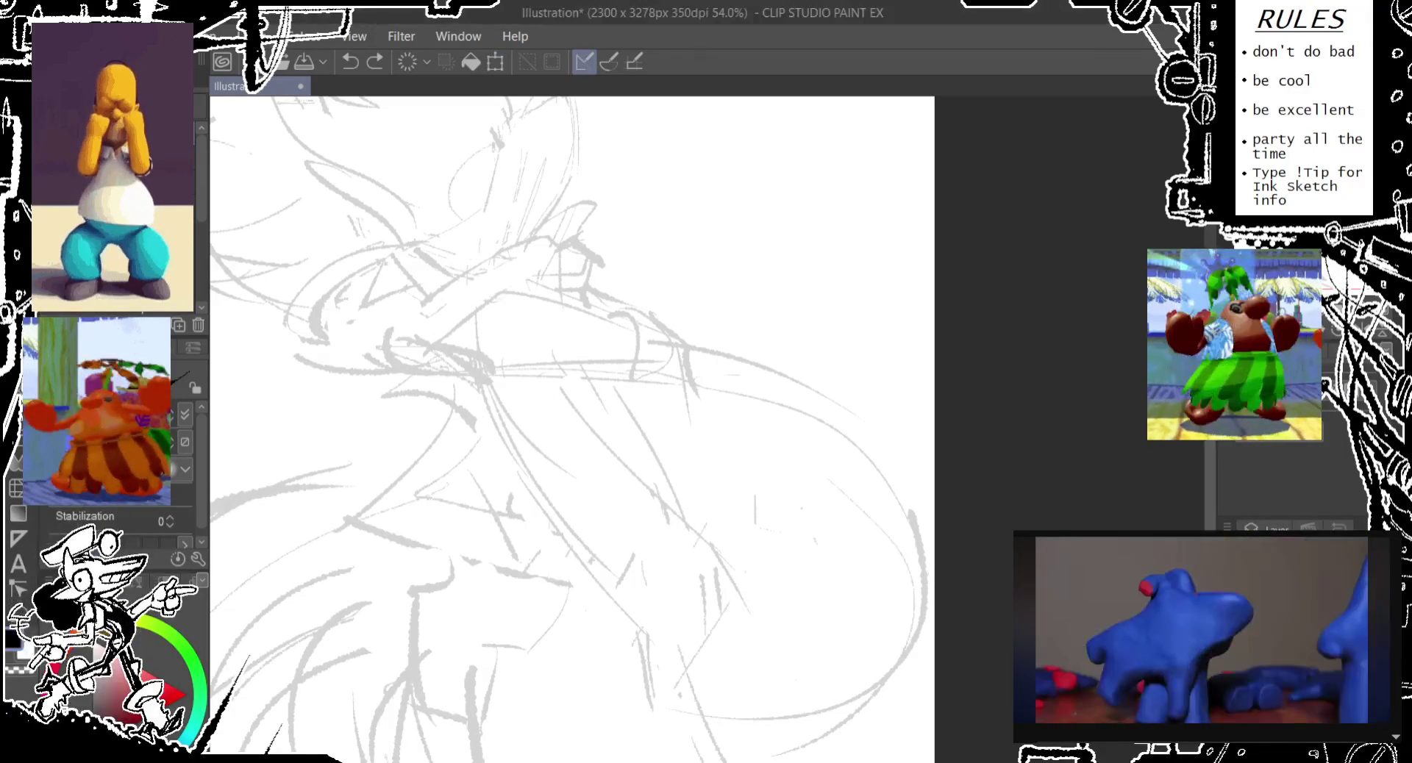
- Tilt the view and redraw the curved construction line down the face until it fits
drag(570, 473, 552, 517)
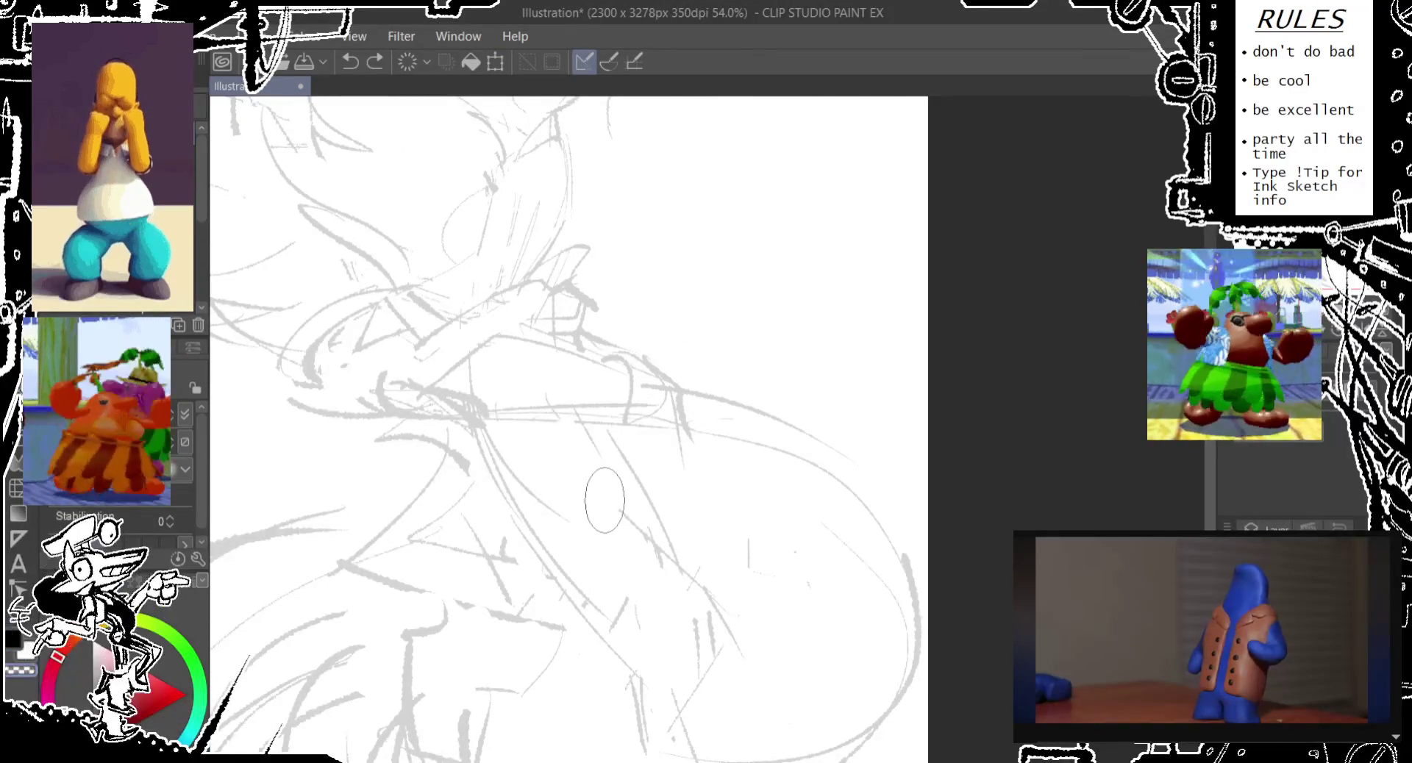
drag(603, 564, 641, 475)
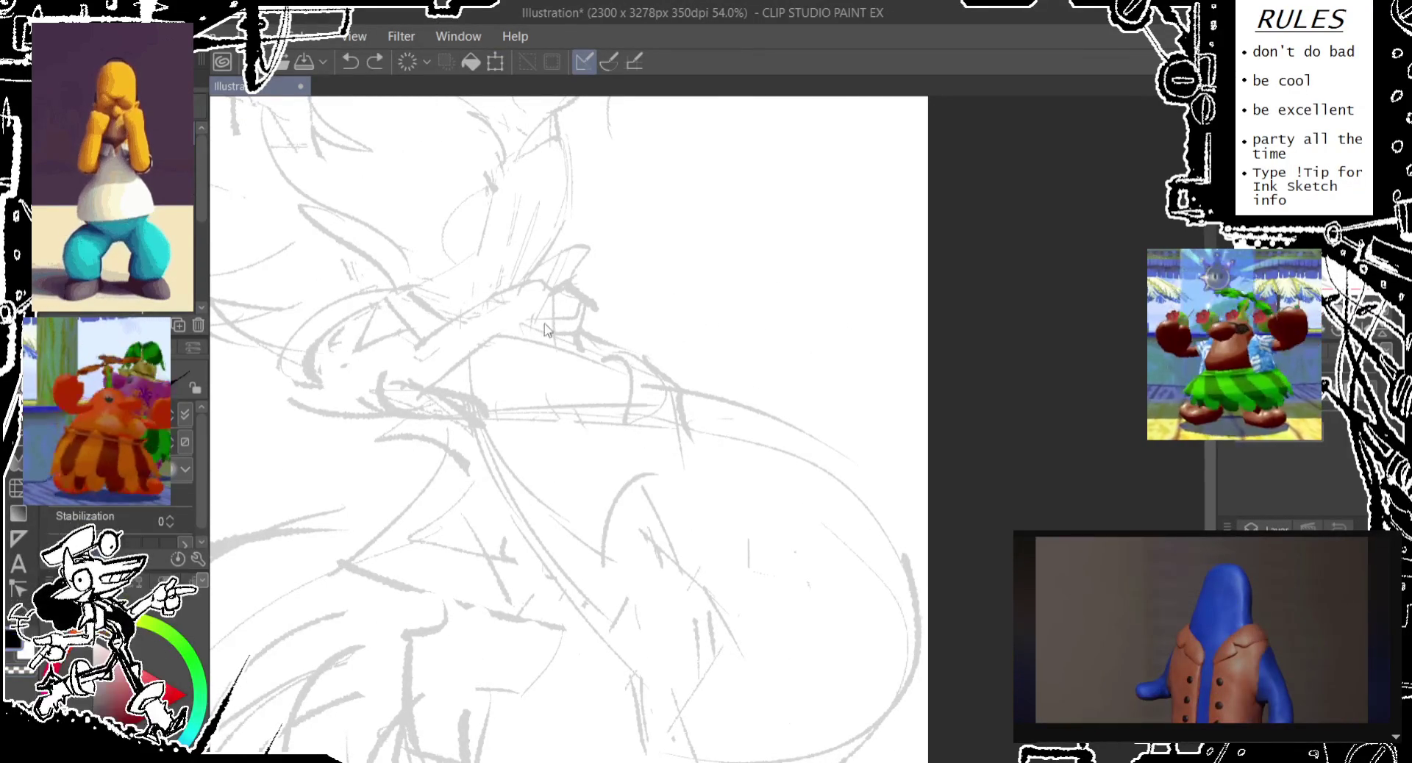
key(ctrl+z)
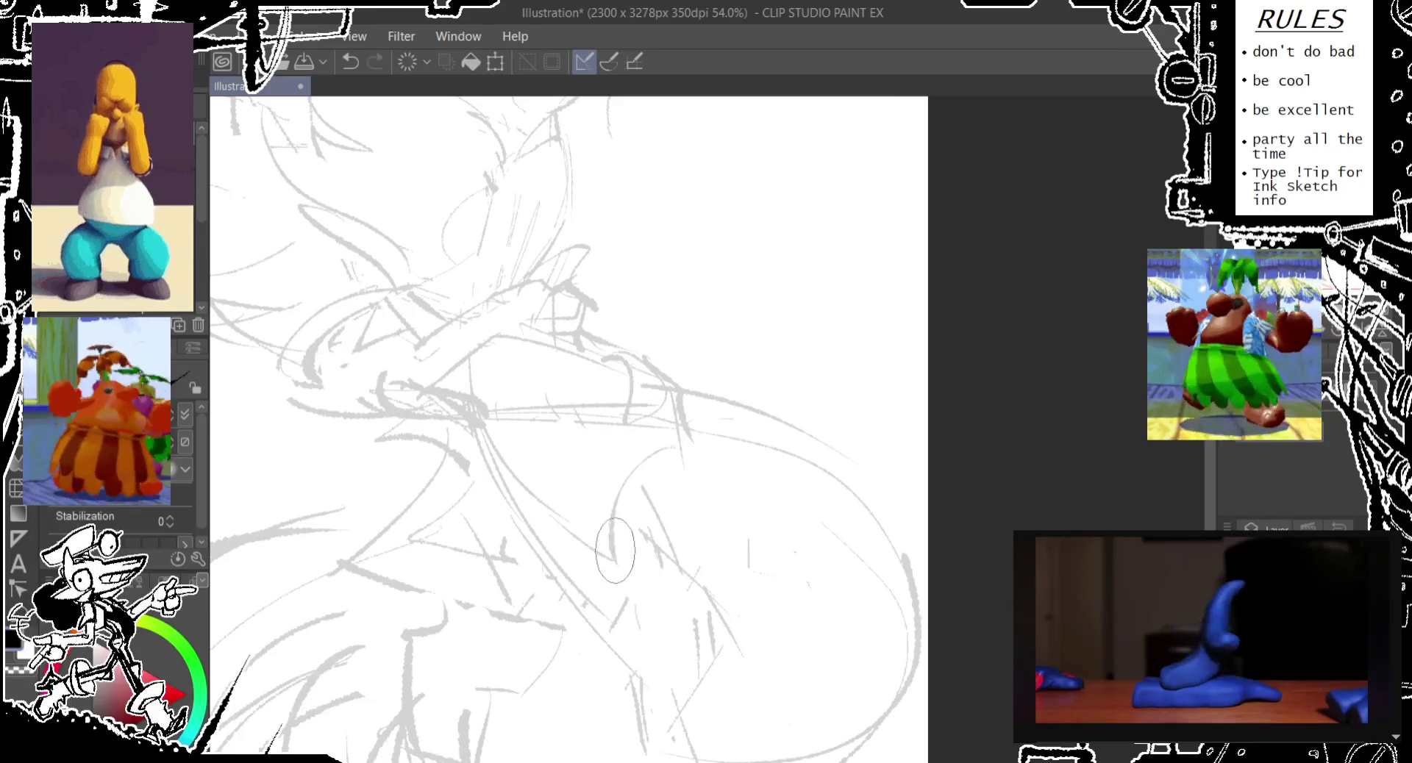
drag(677, 435, 610, 563)
key(ctrl+z)
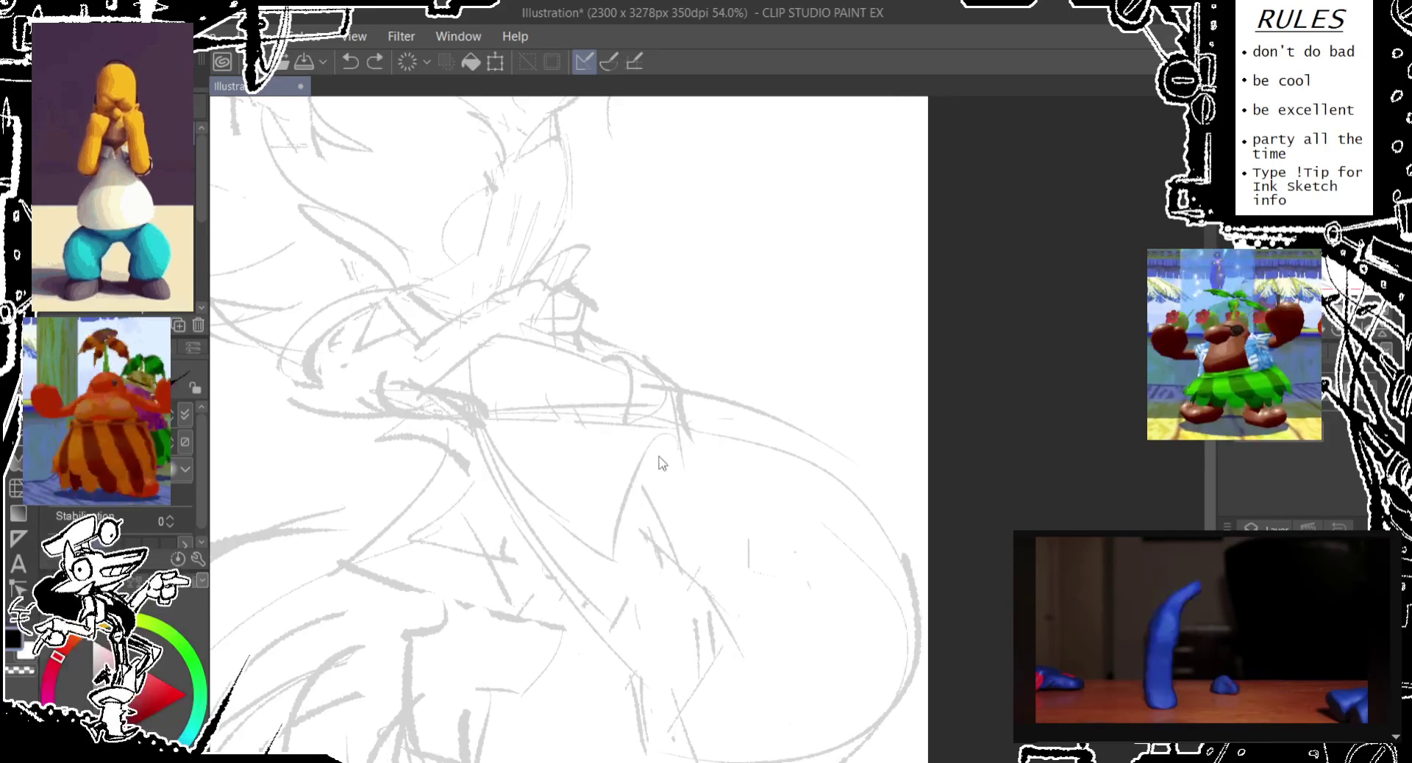
drag(646, 441, 608, 585)
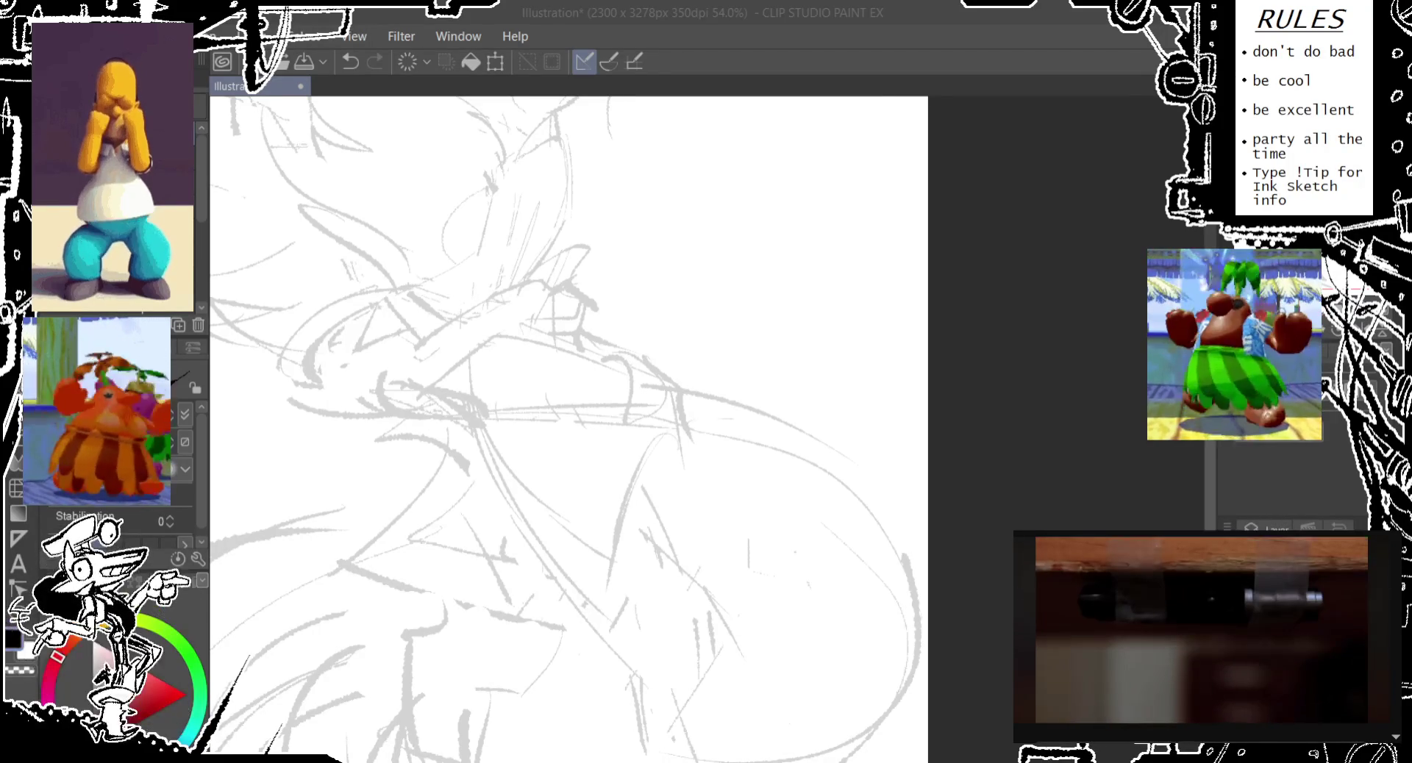
- Draw the oval eye outline beside the cheek curve, redoing attempts until it looks right
drag(657, 641, 552, 560)
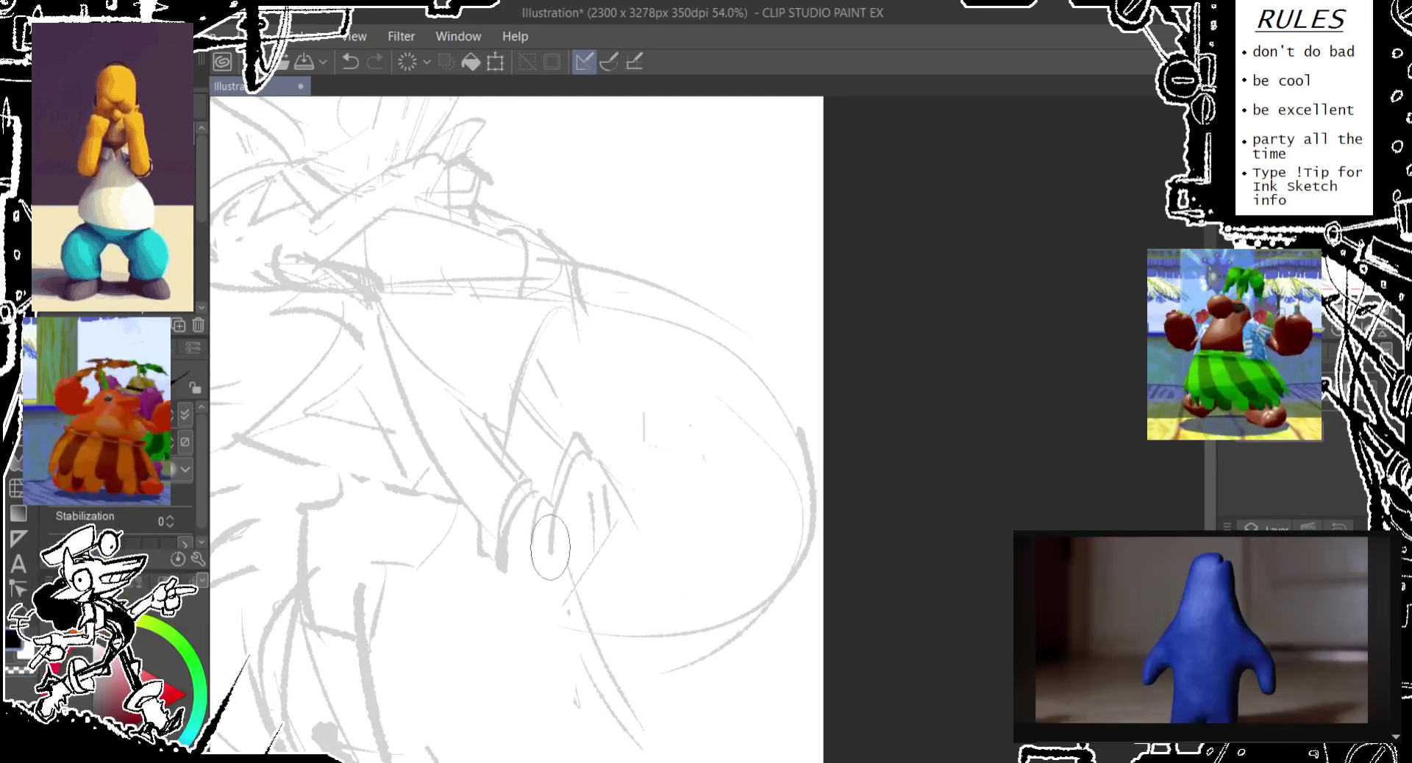
drag(541, 537, 527, 561)
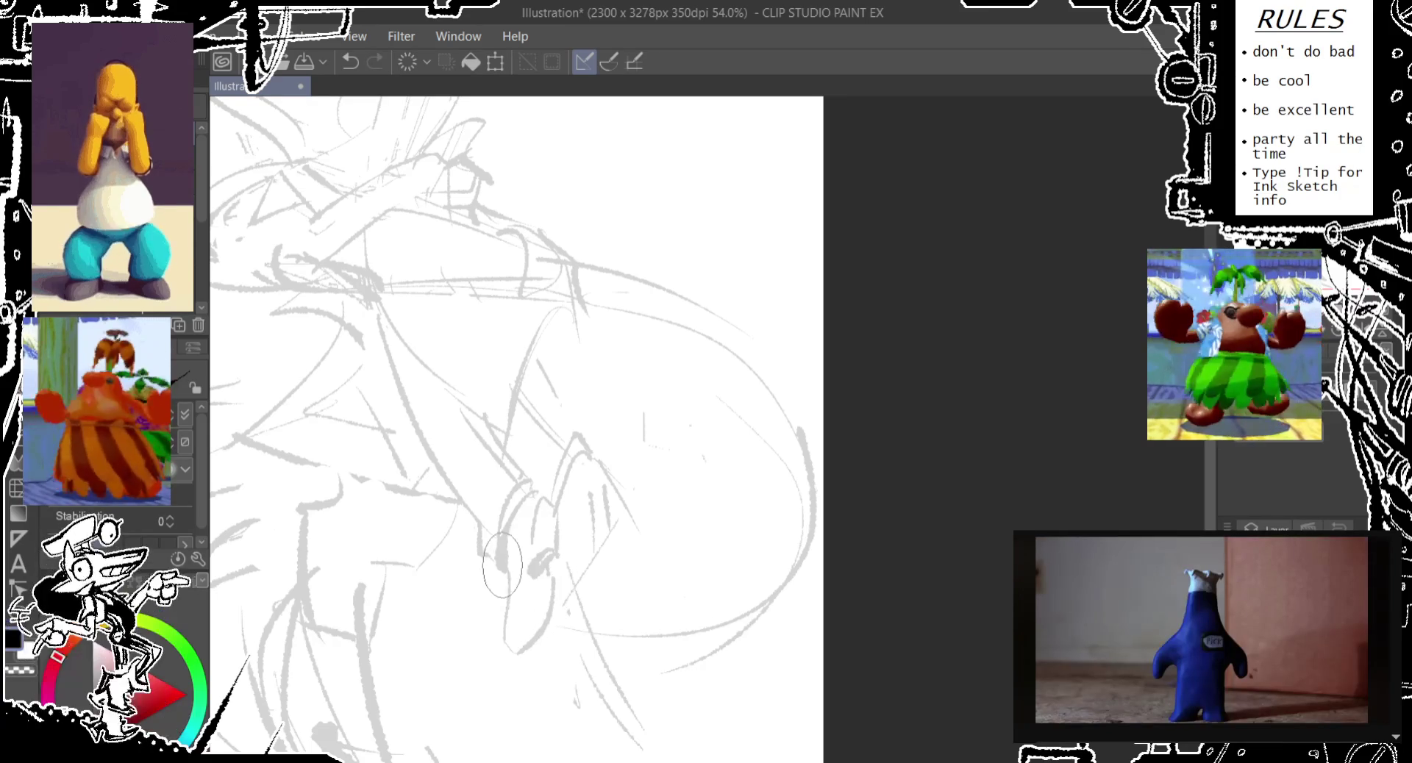
key(ctrl+z)
drag(597, 518, 603, 478)
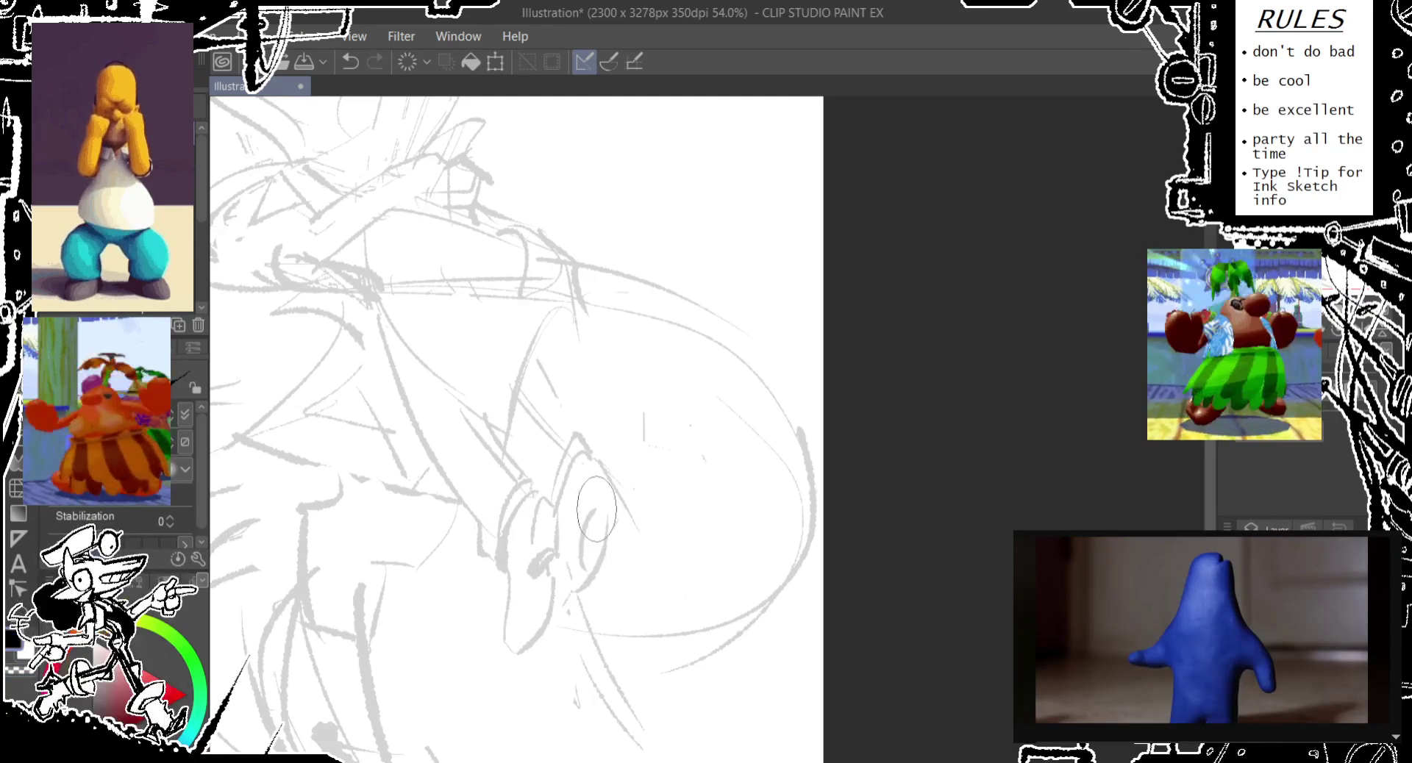
key(ctrl+z)
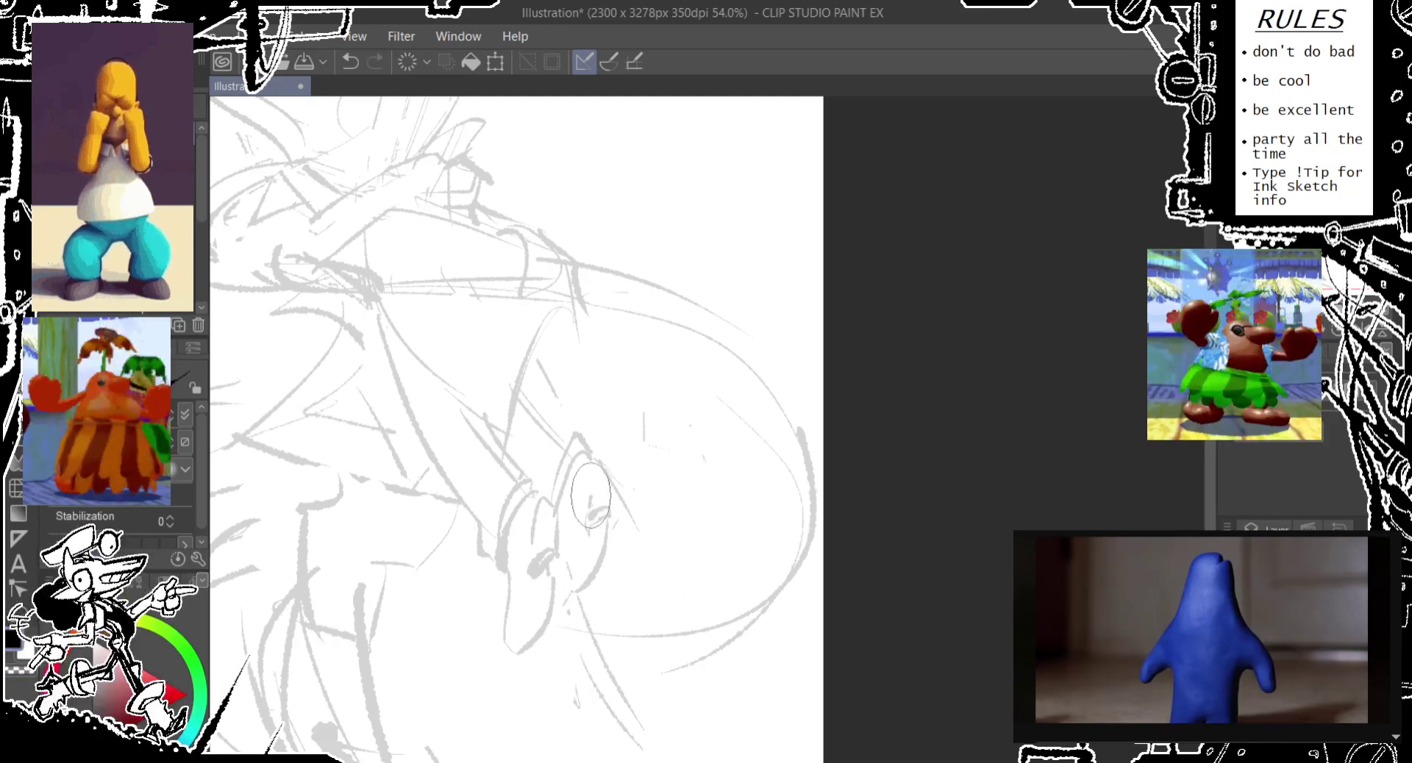
drag(599, 471, 570, 603)
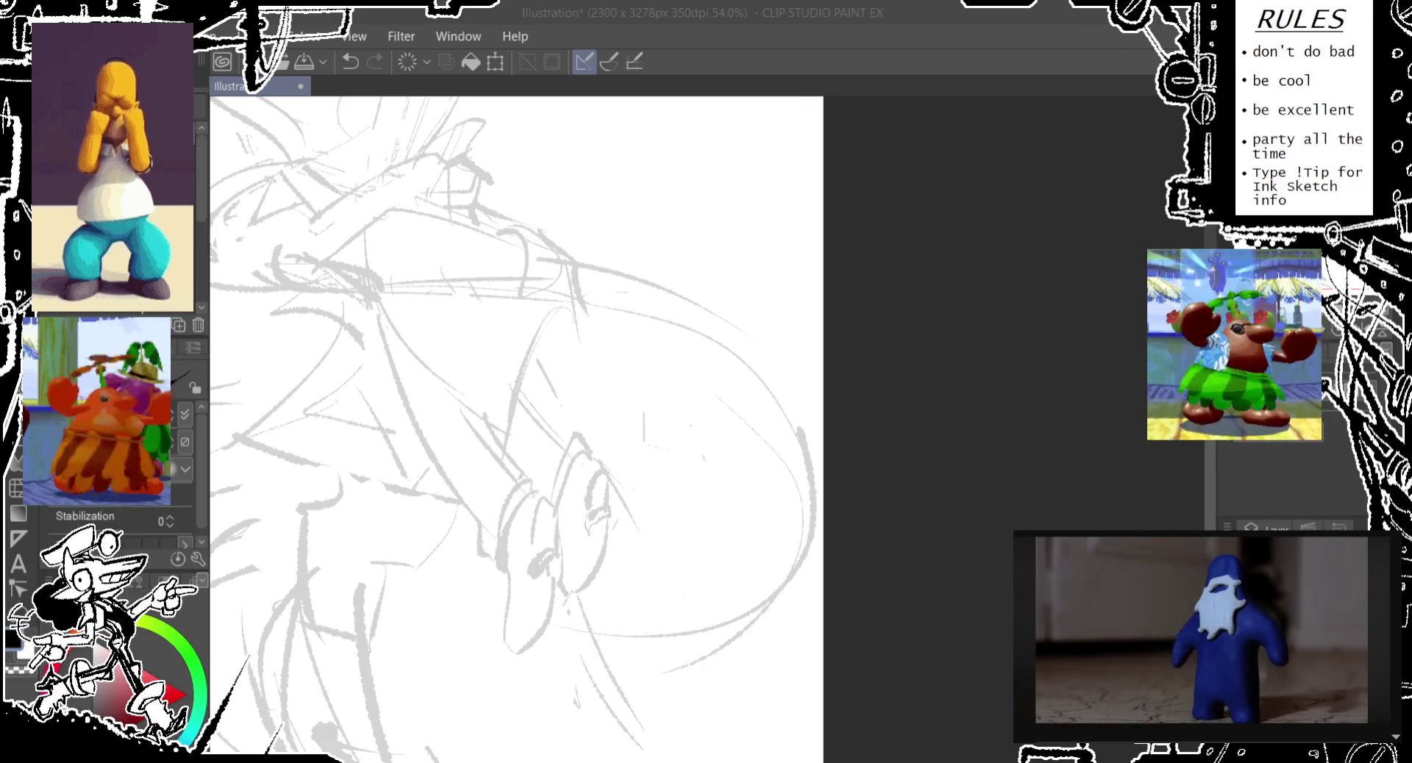
key(Left)
key(Left)
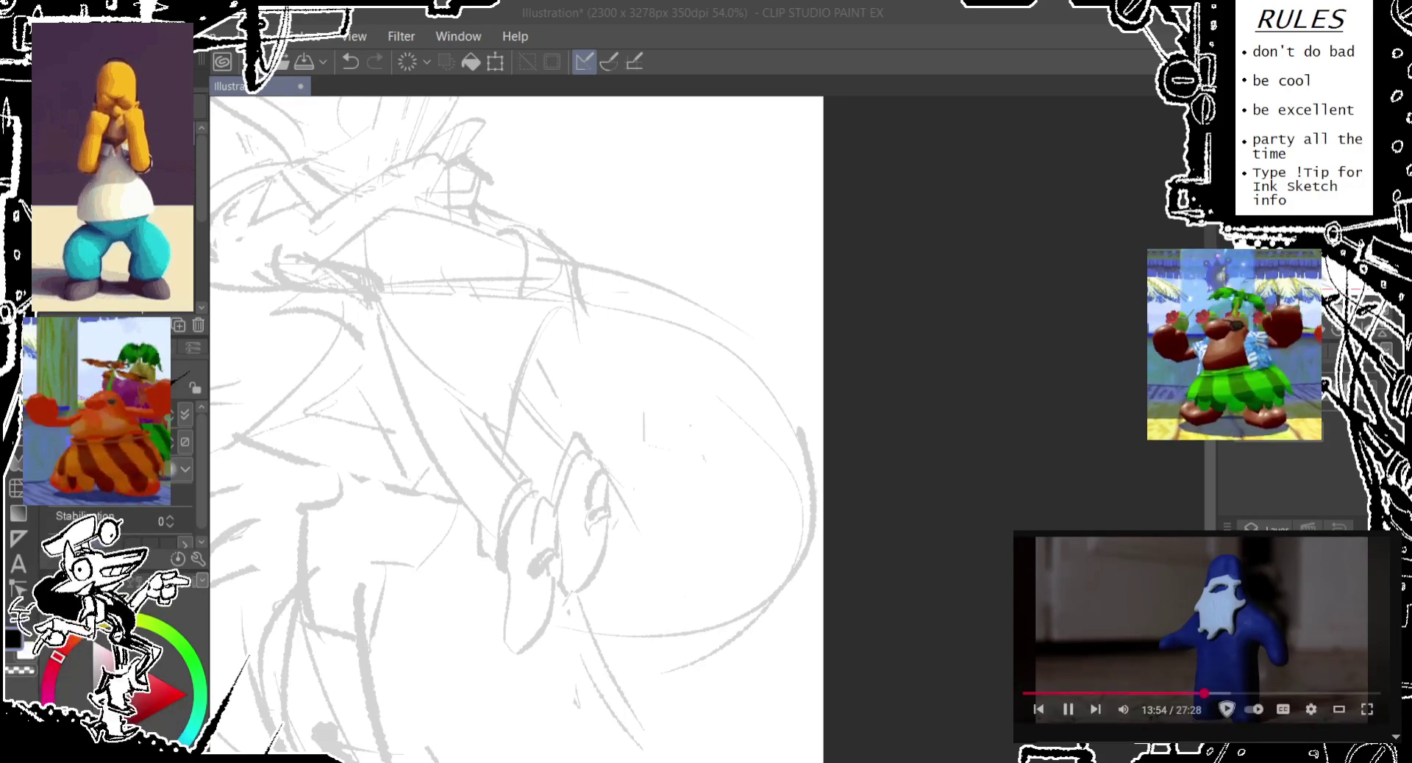
key(Left)
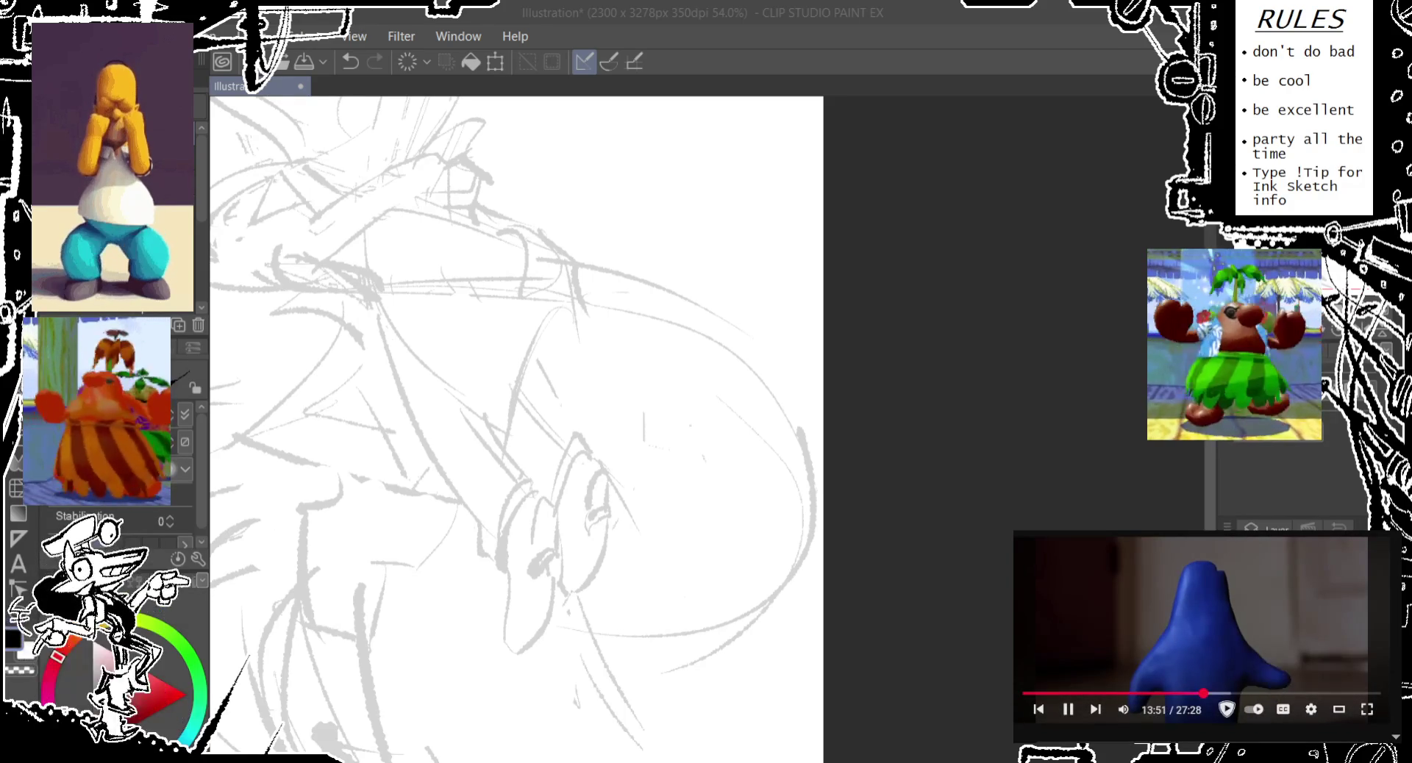
key(Left)
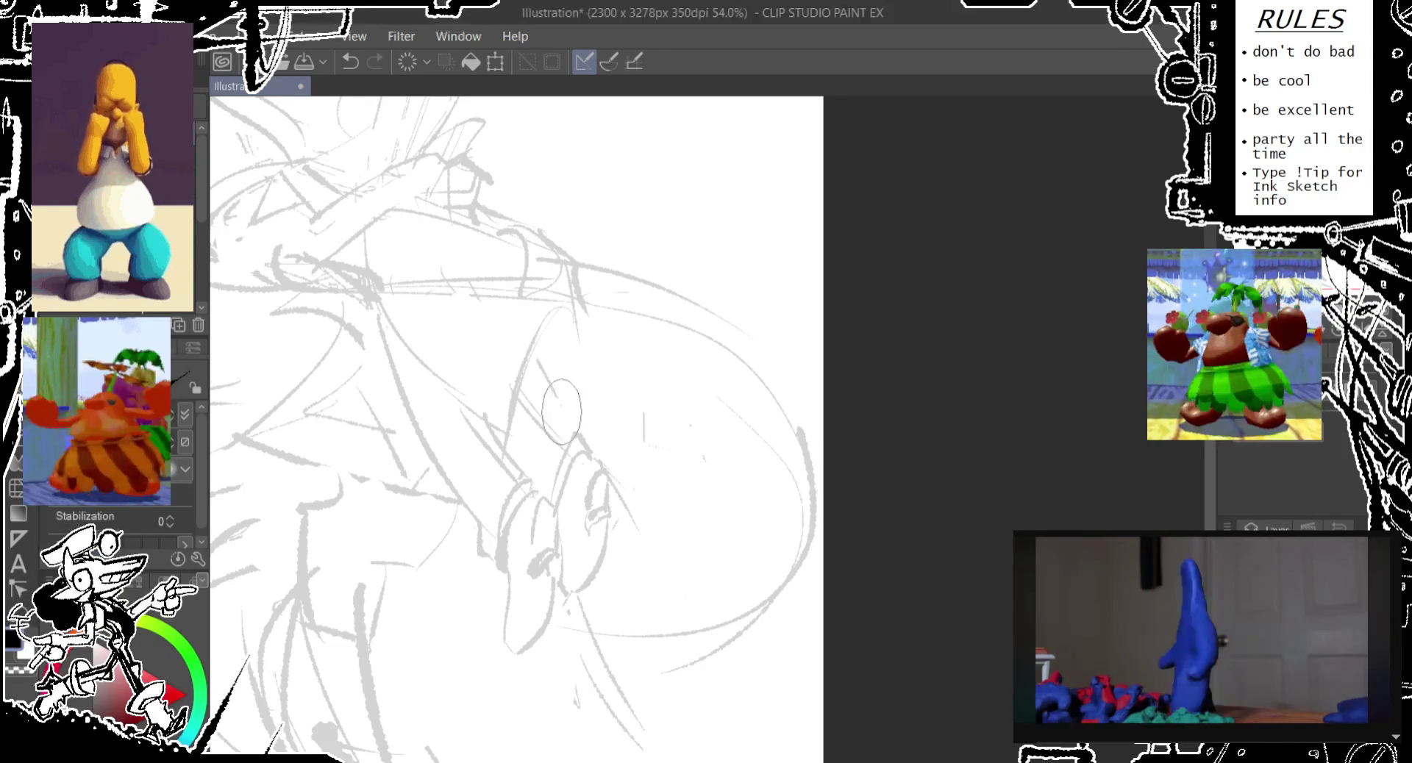
- Rotate the view, undo the rejected stroke, and redraw it as a short gray line
drag(553, 401, 555, 390)
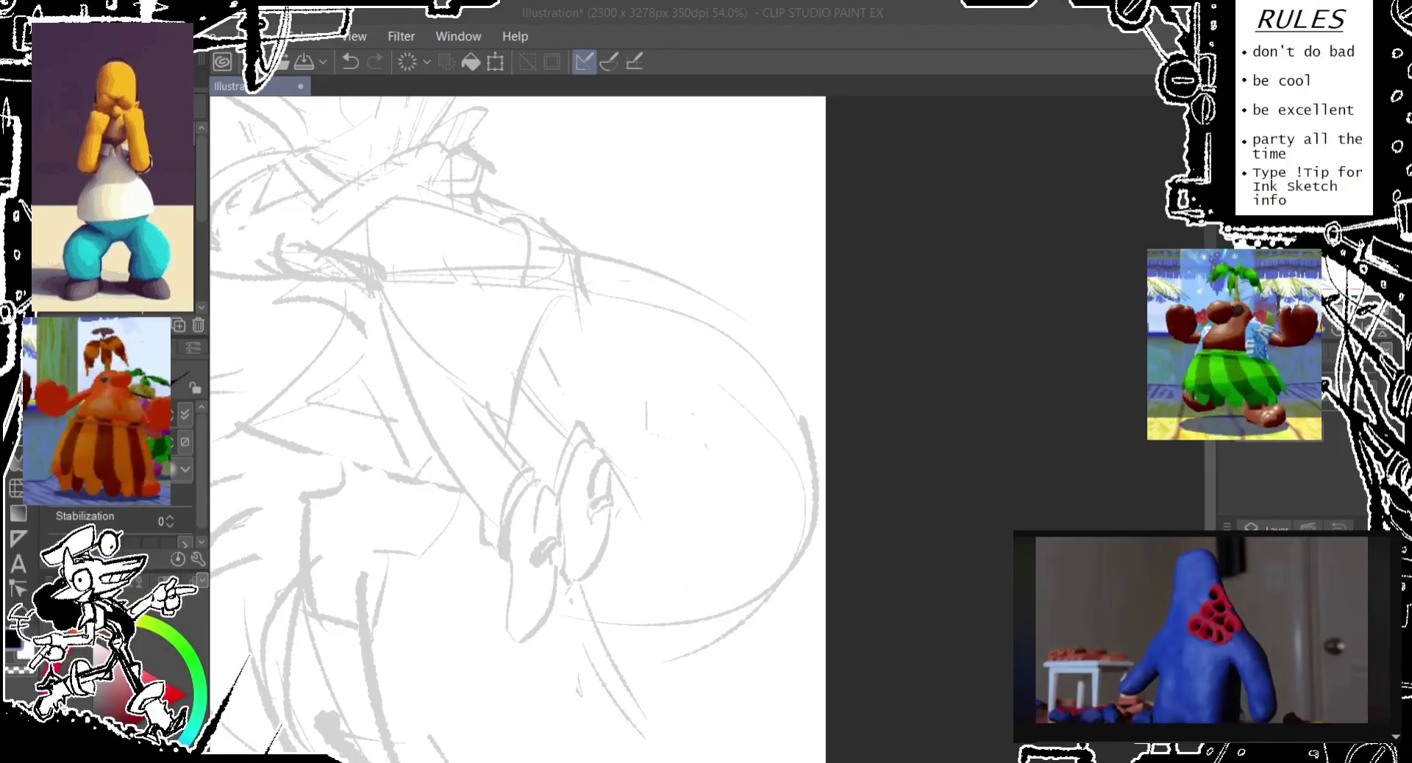
key(Left)
key(Left)
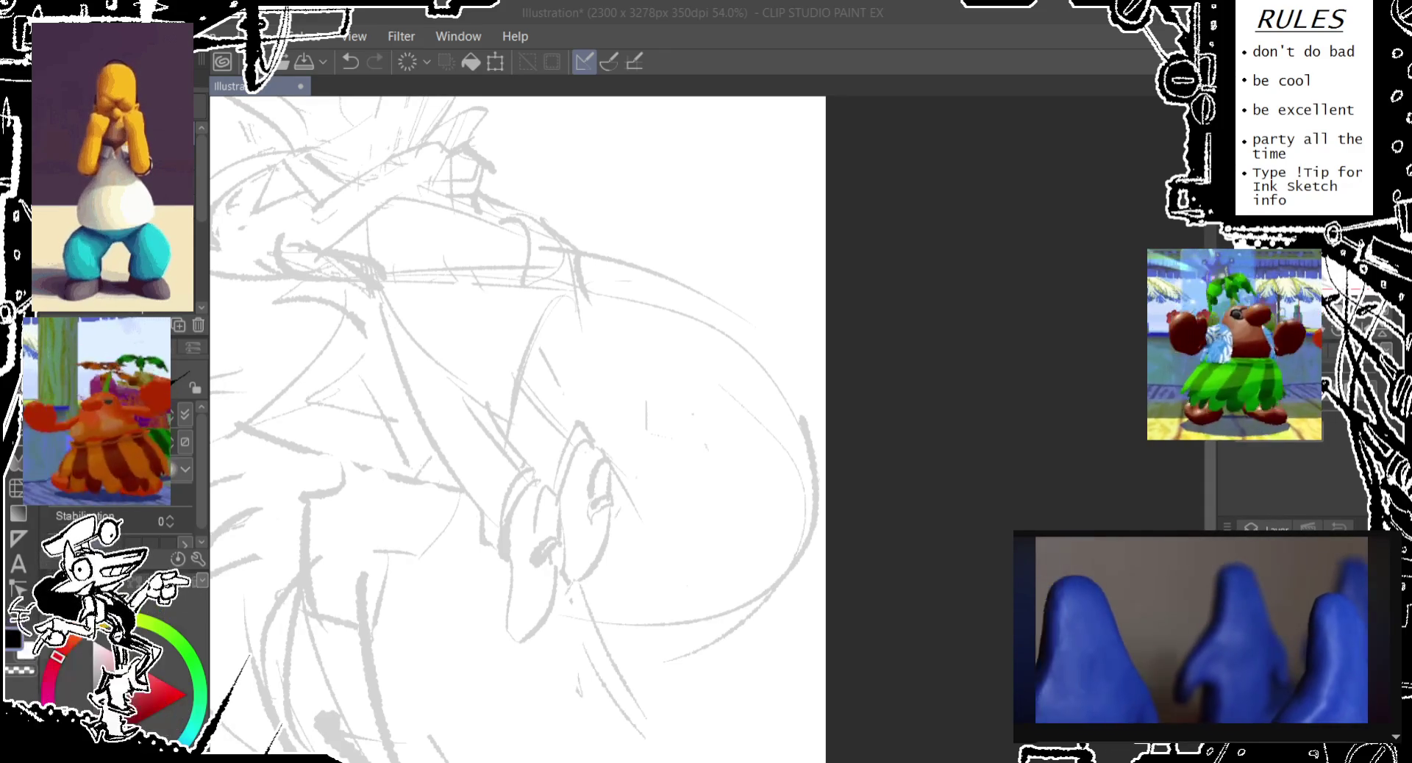
click(753, 63)
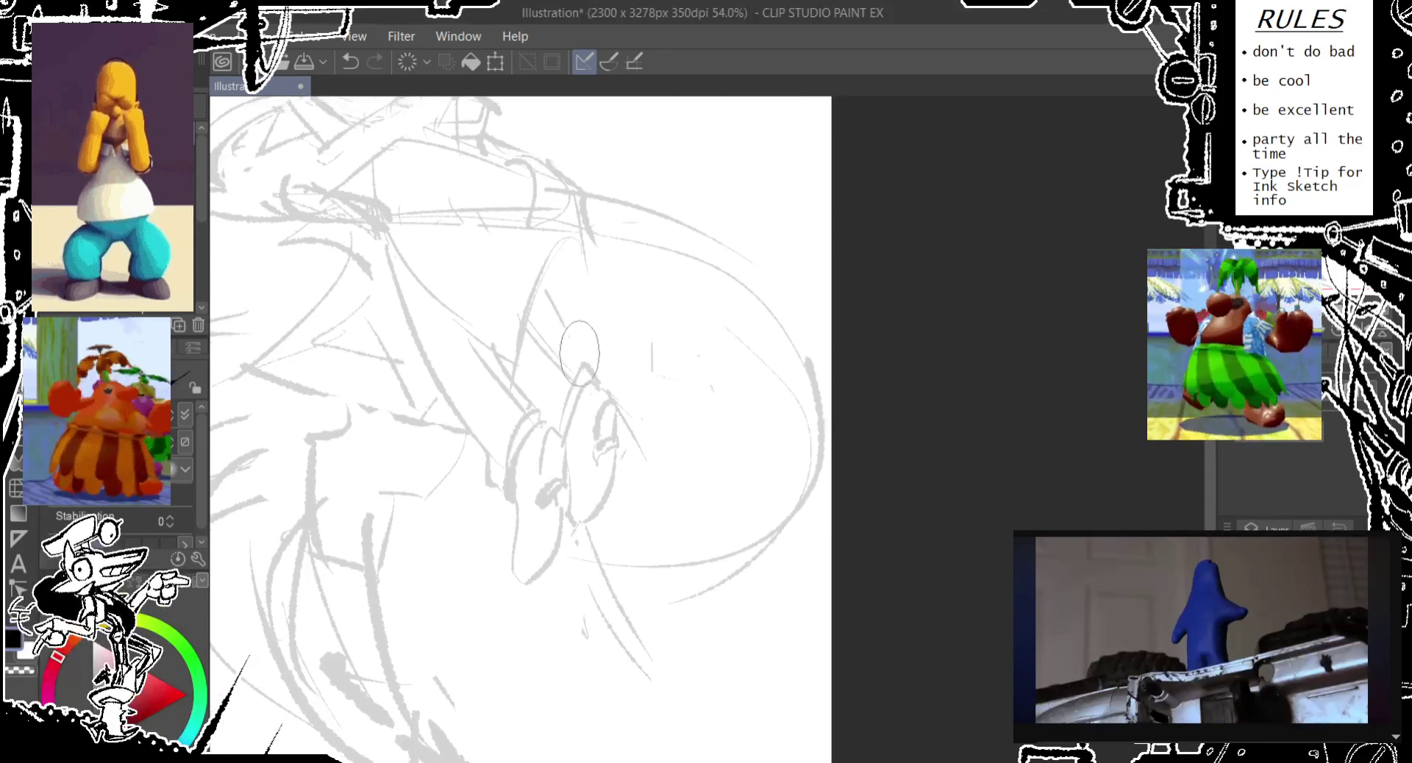
key(minus)
key(minus)
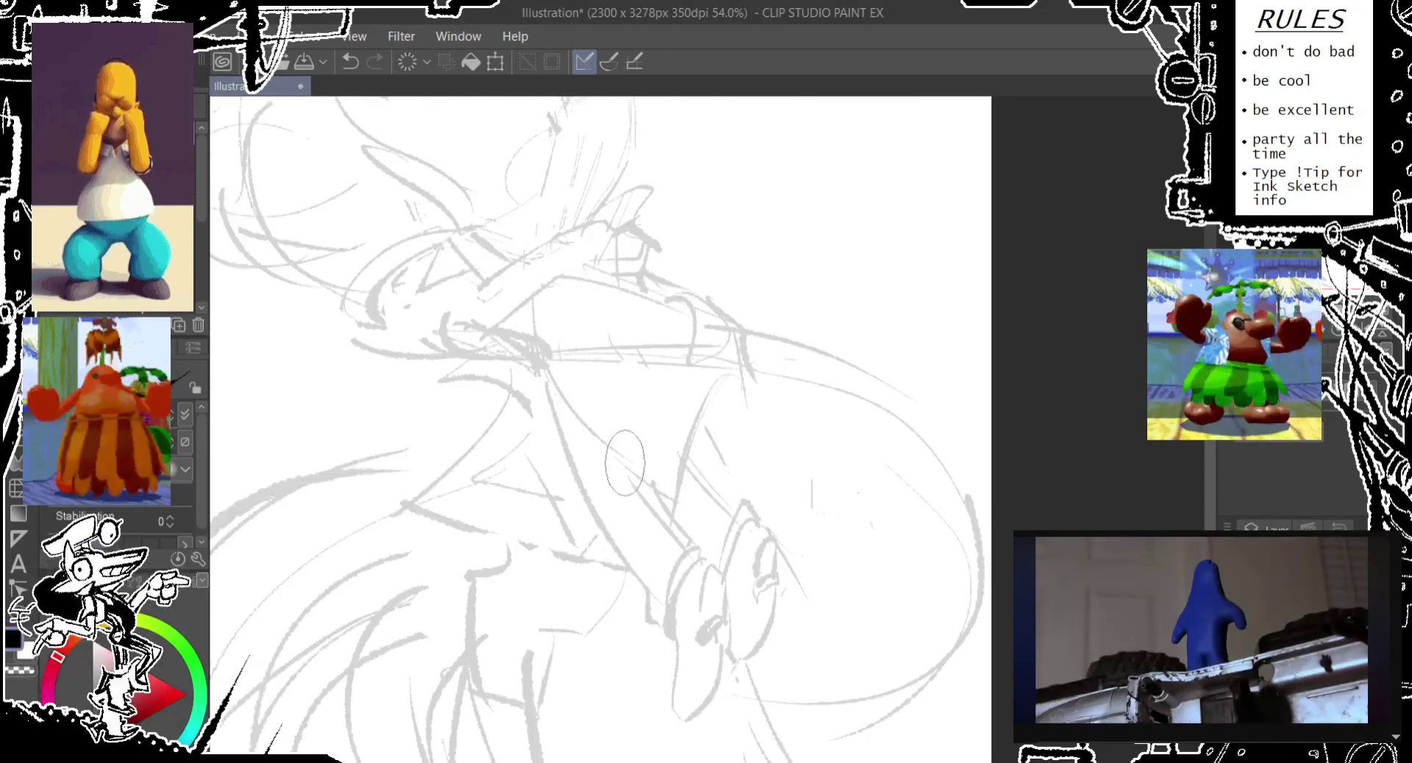
key(minus)
key(minus)
key(minus)
key(minus)
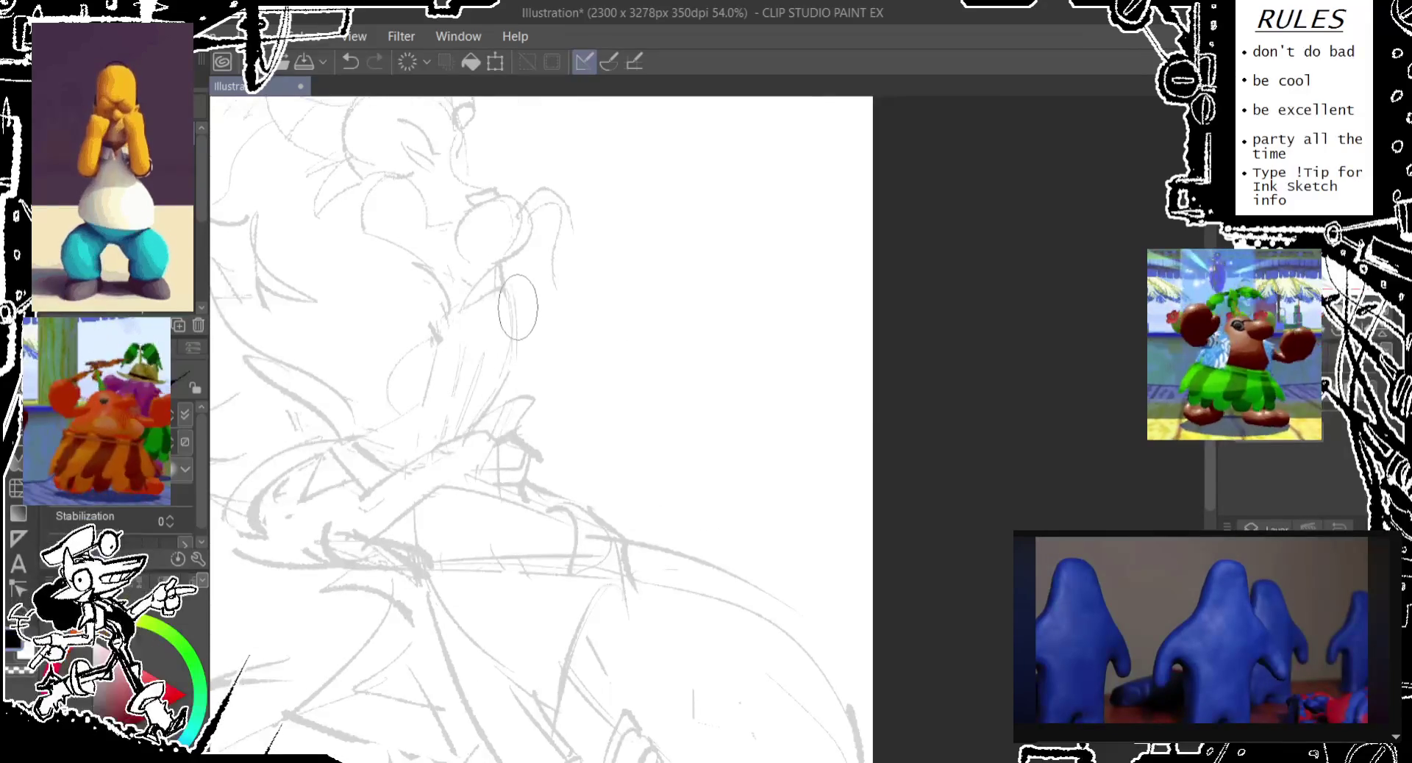
key(ctrl+z)
key(minus)
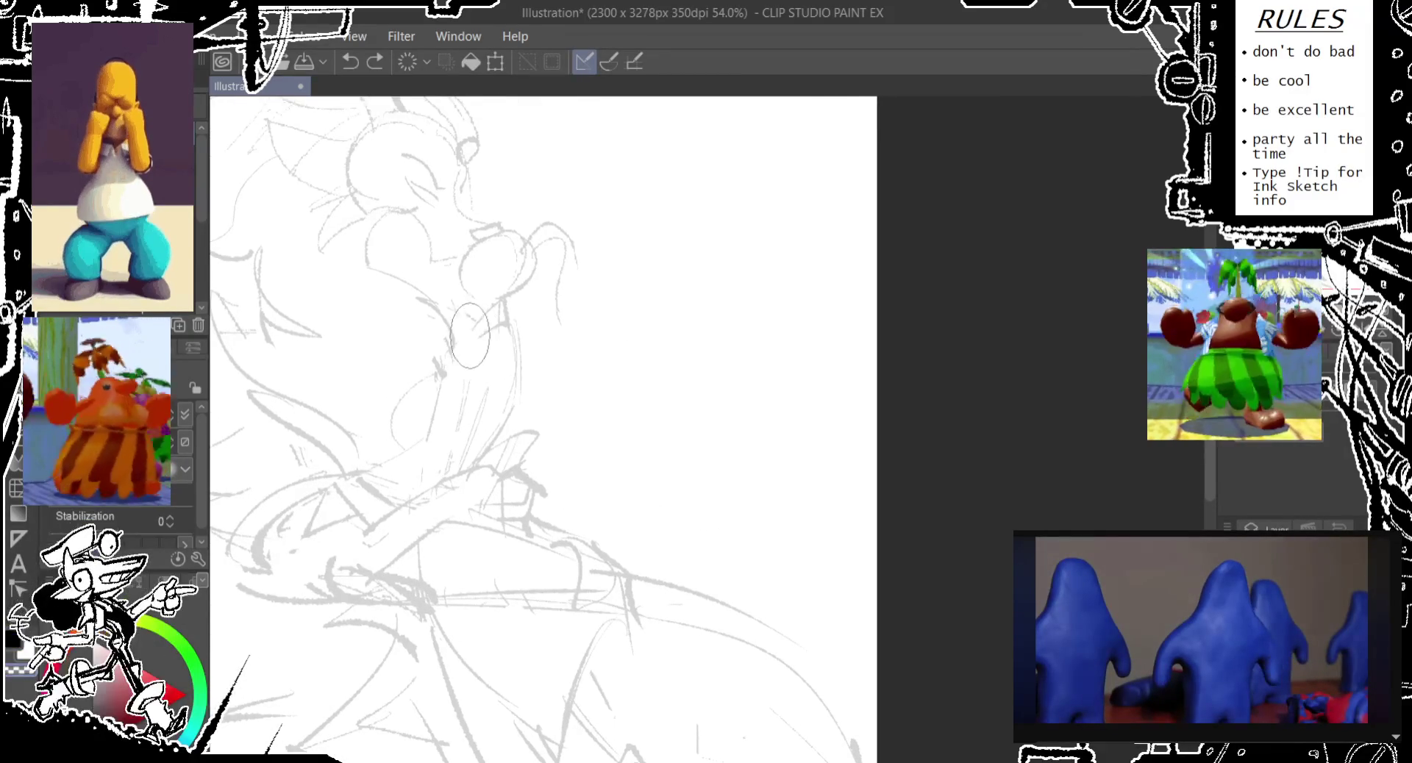
drag(441, 363, 460, 346)
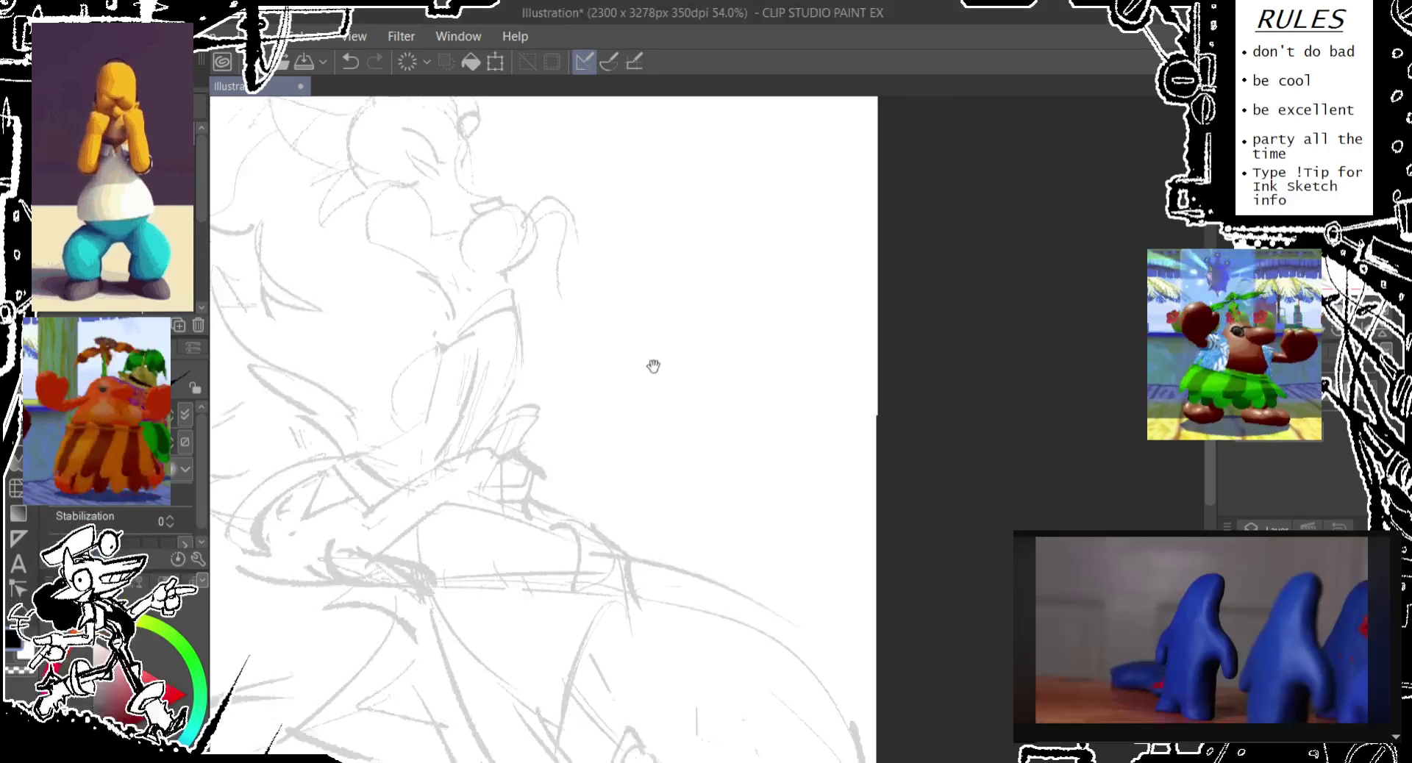
drag(652, 365, 807, 358)
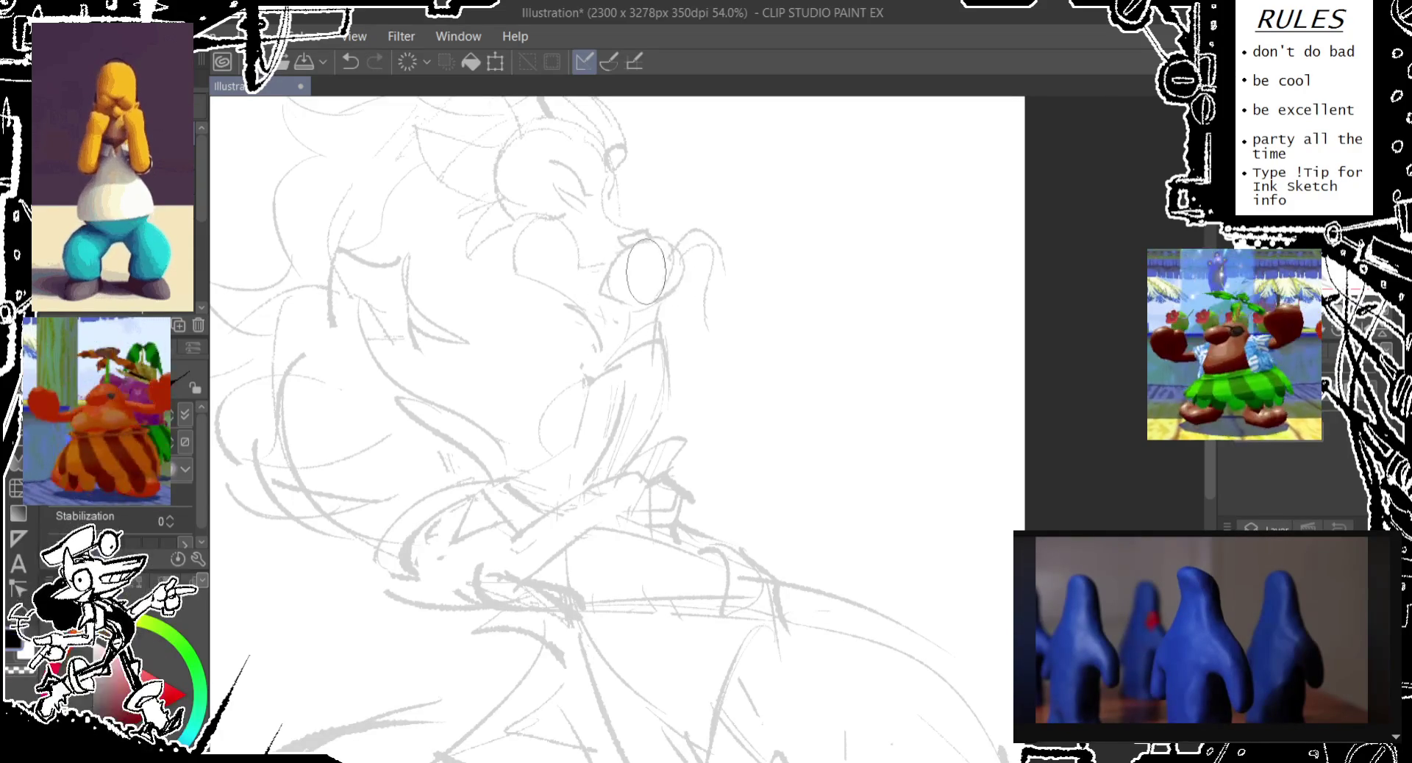
drag(714, 350, 801, 261)
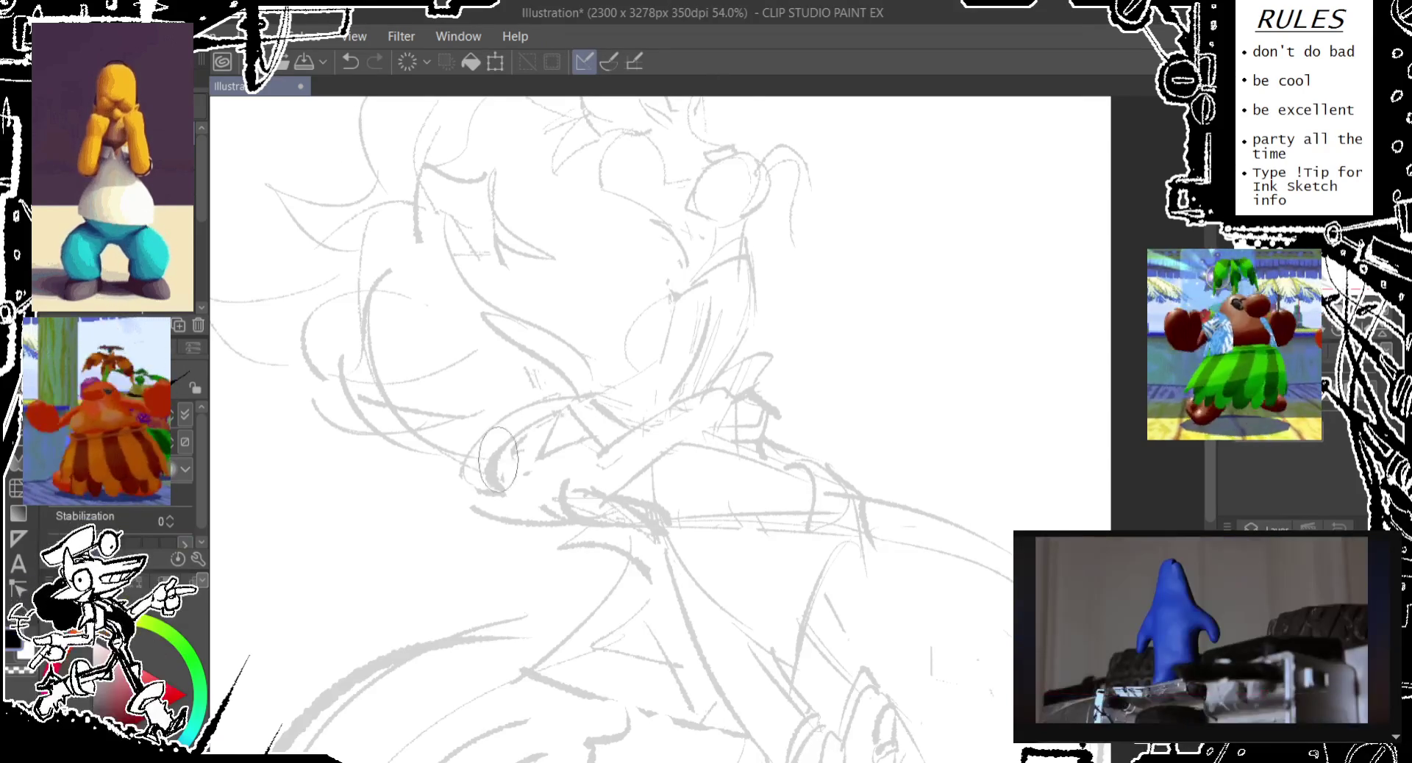
drag(646, 239, 587, 350)
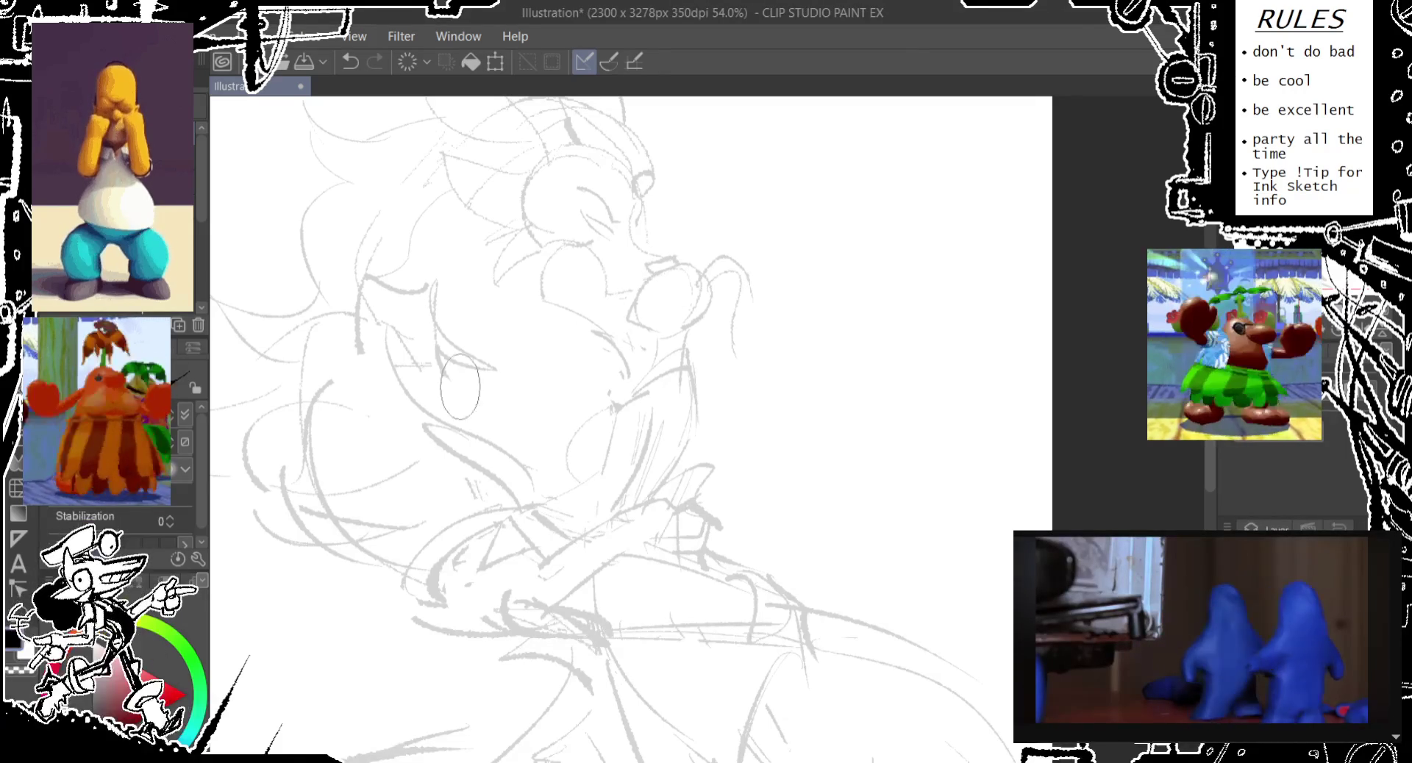
- Dab a small gray mark at the character's nose, then pan and zoom around the face
drag(688, 381, 651, 379)
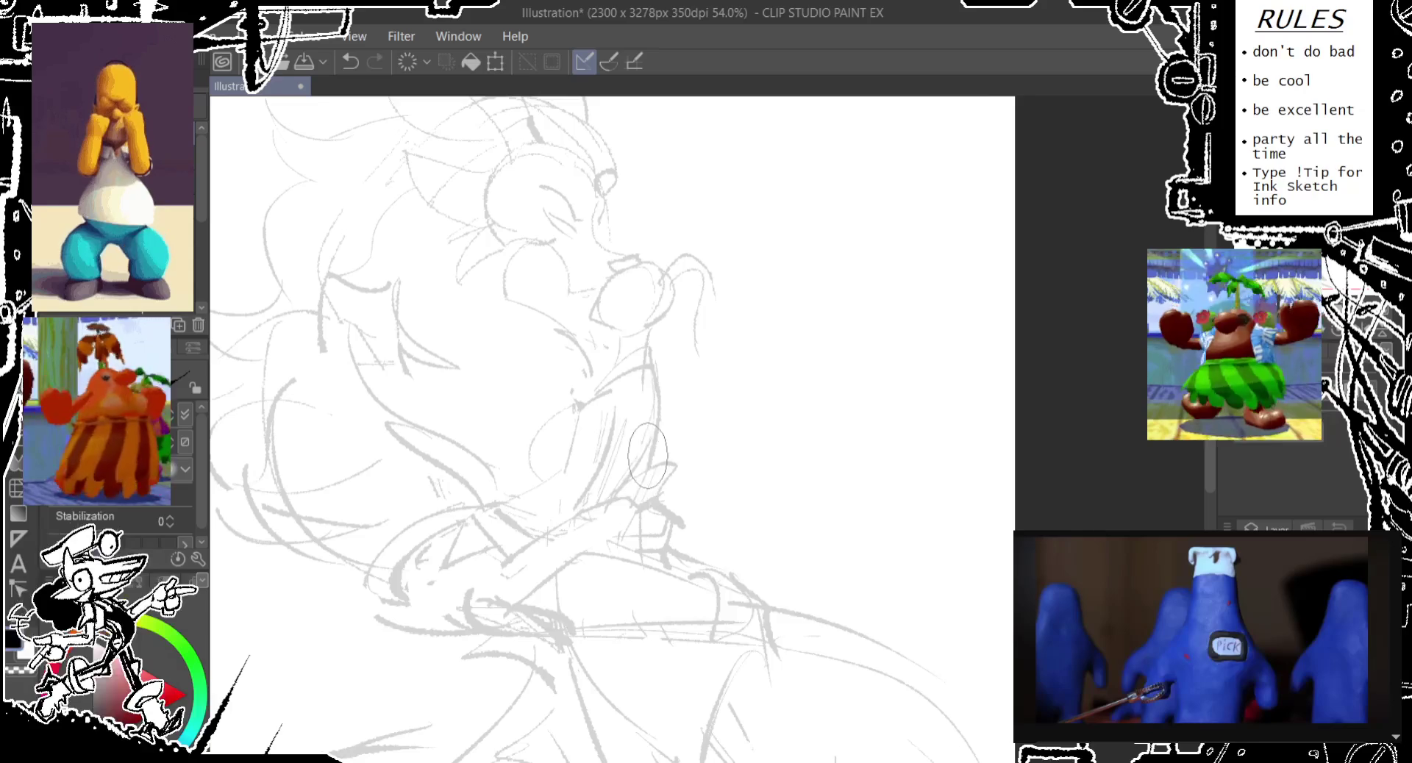
drag(482, 370, 496, 378)
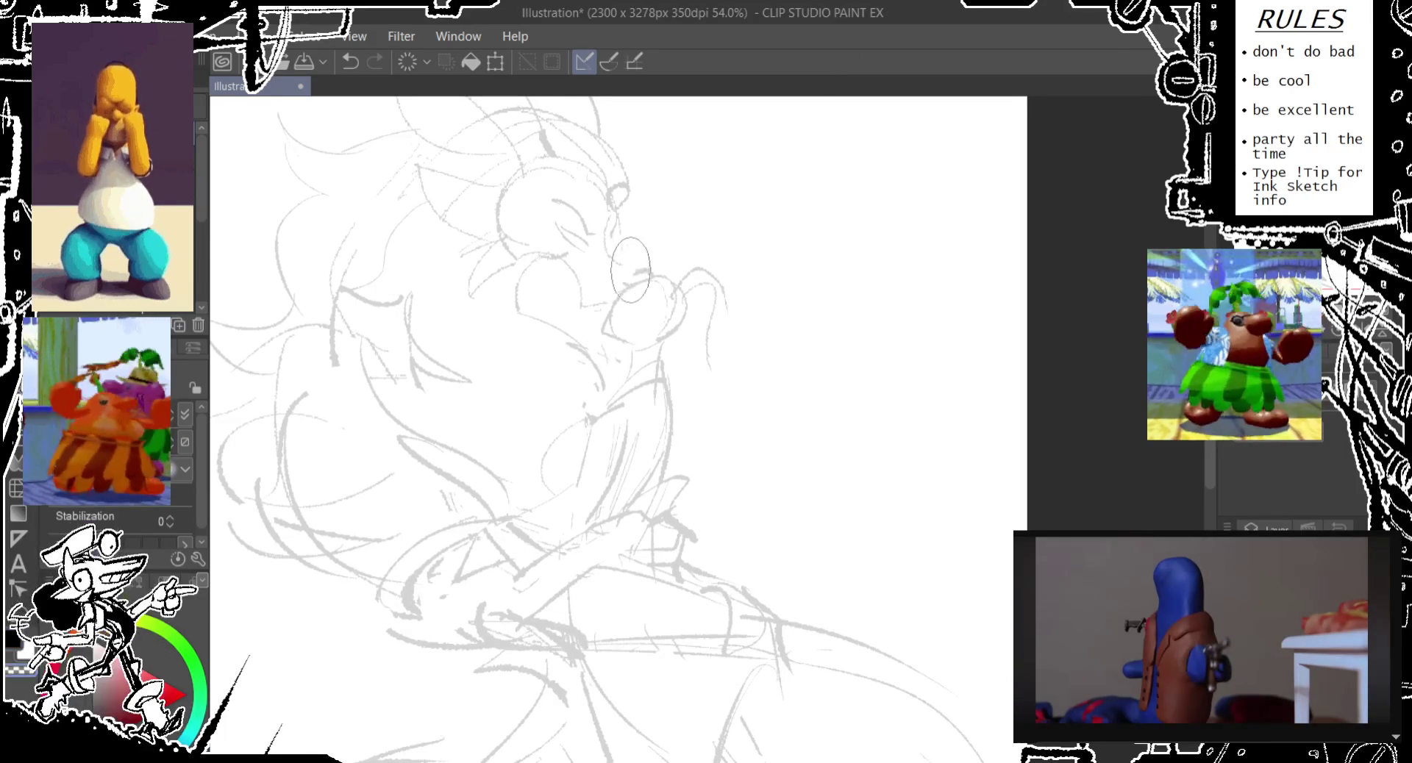
drag(637, 274, 631, 277)
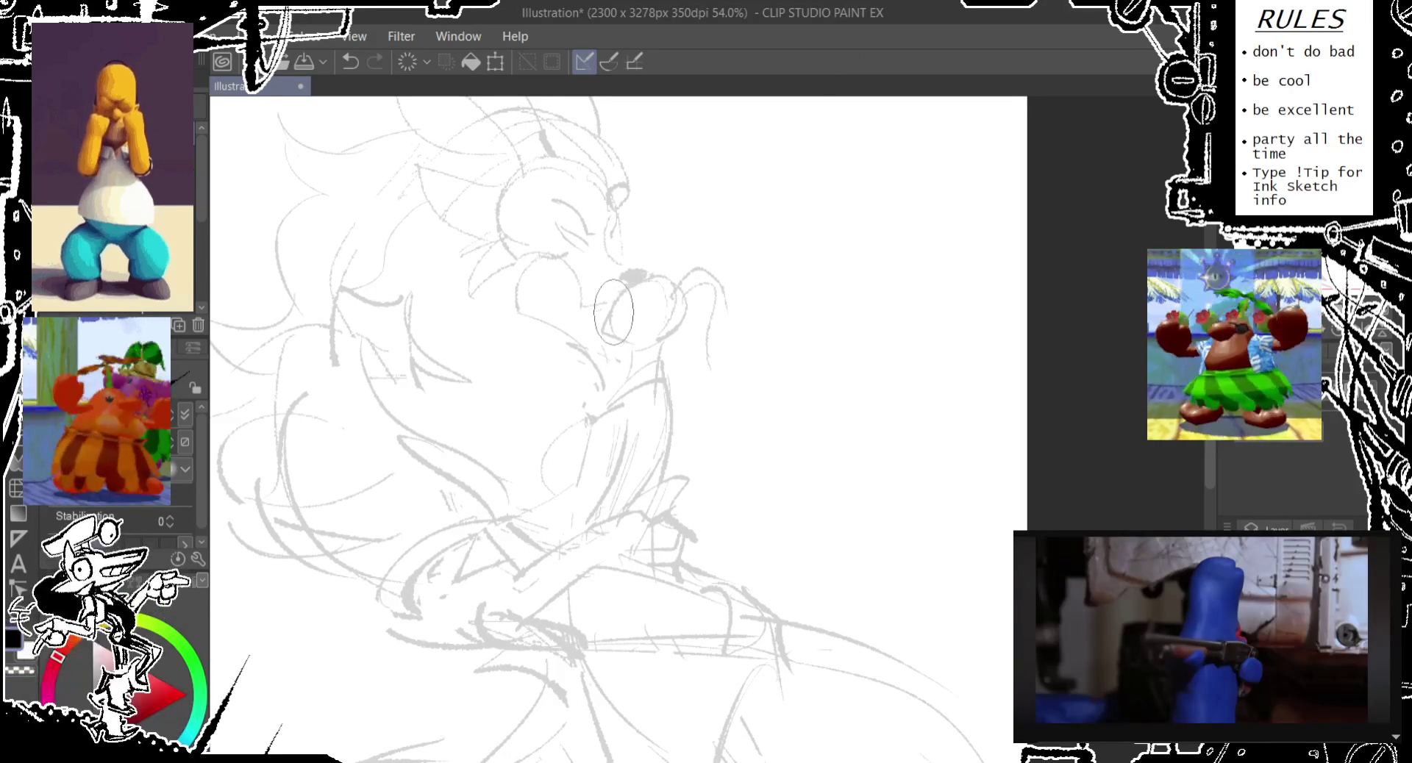
drag(619, 320, 698, 292)
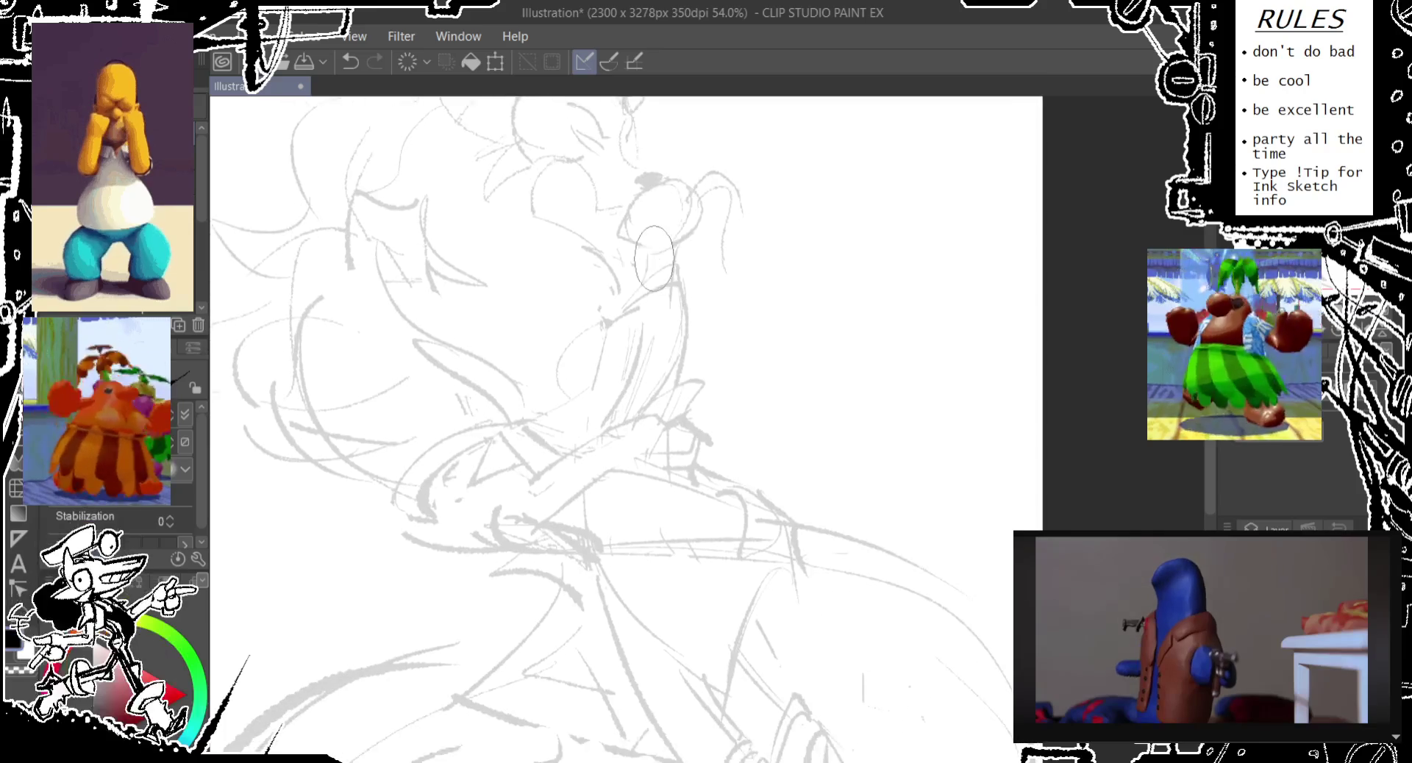
scroll(699, 292, down, 3)
scroll(694, 302, down, 2)
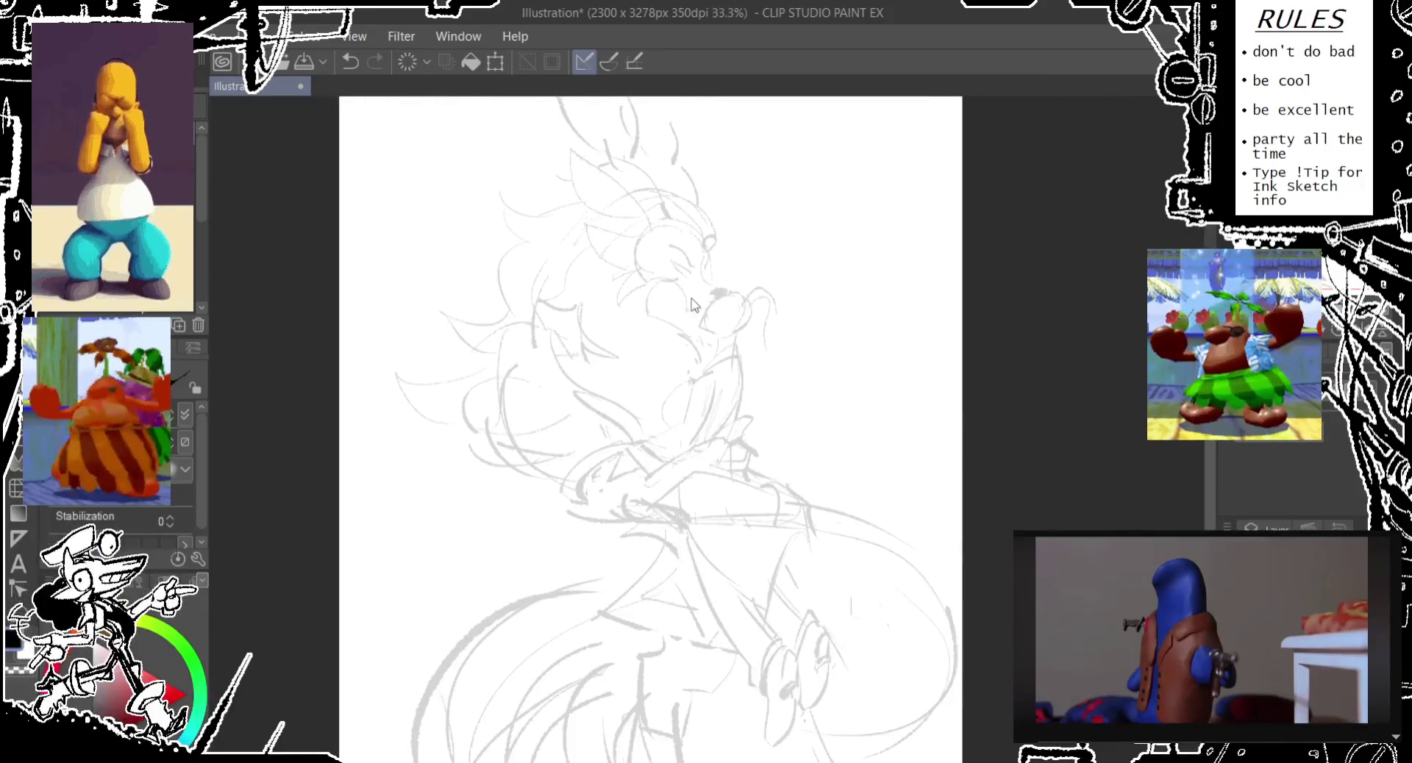
scroll(691, 314, up, 3)
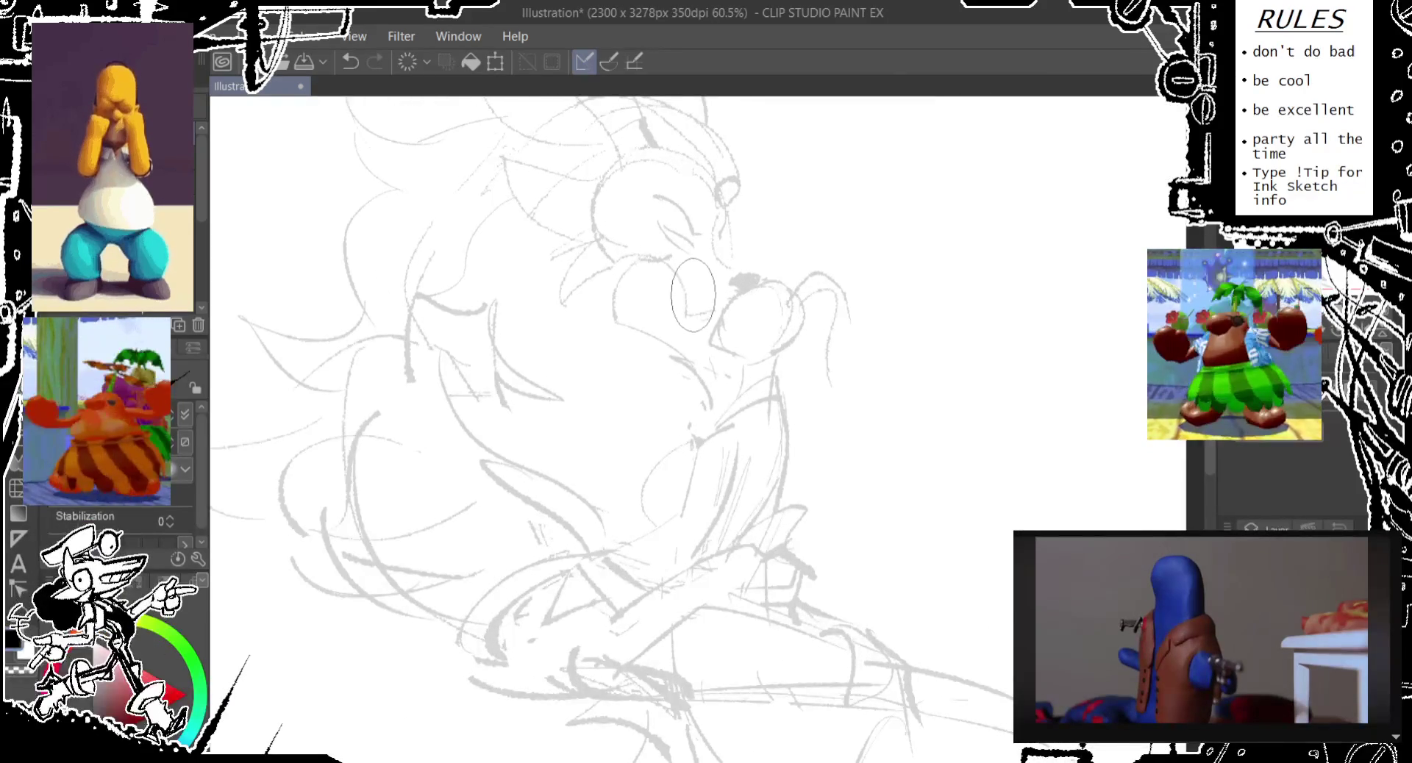
mouse_move(676, 294)
mouse_down()
mouse_move(612, 192)
mouse_move(568, 414)
mouse_move(608, 425)
mouse_up()
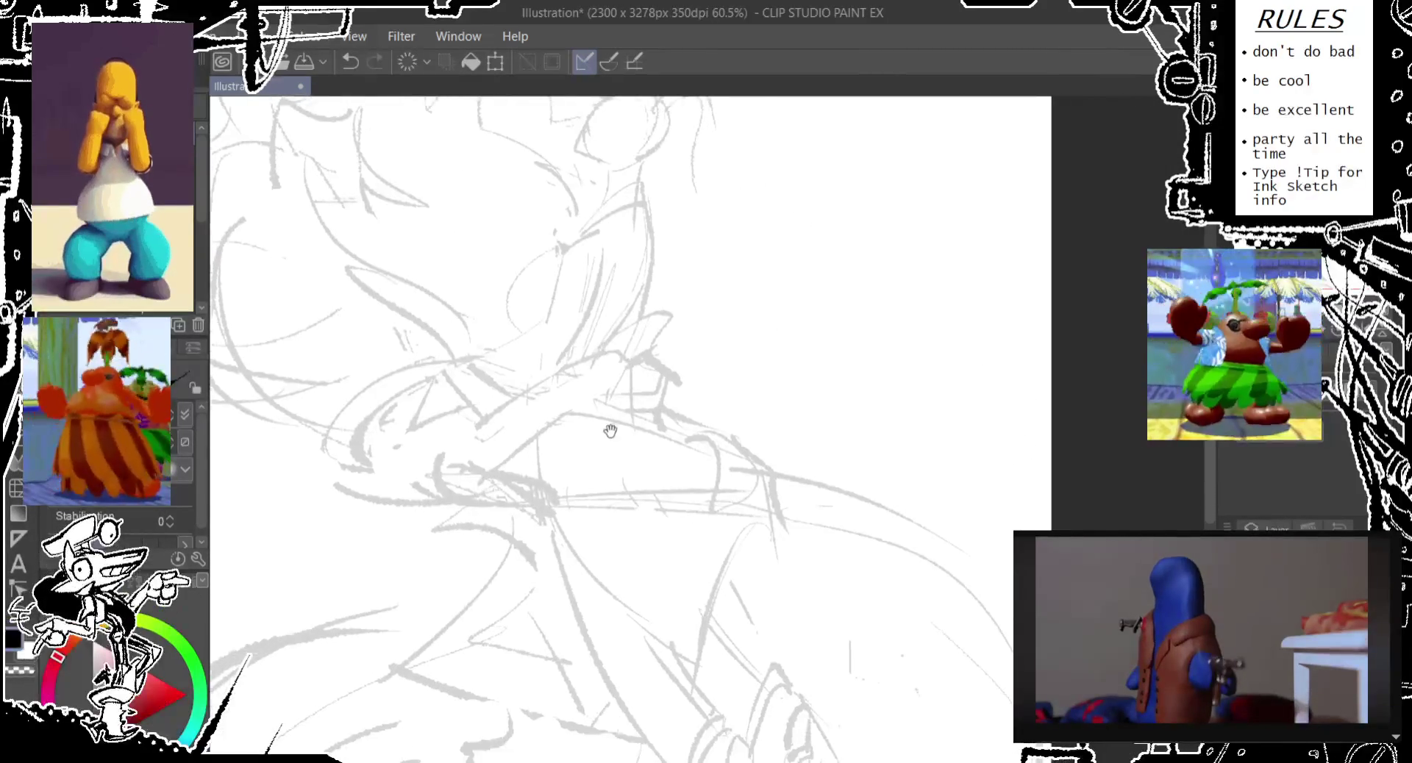
scroll(588, 383, down, 2)
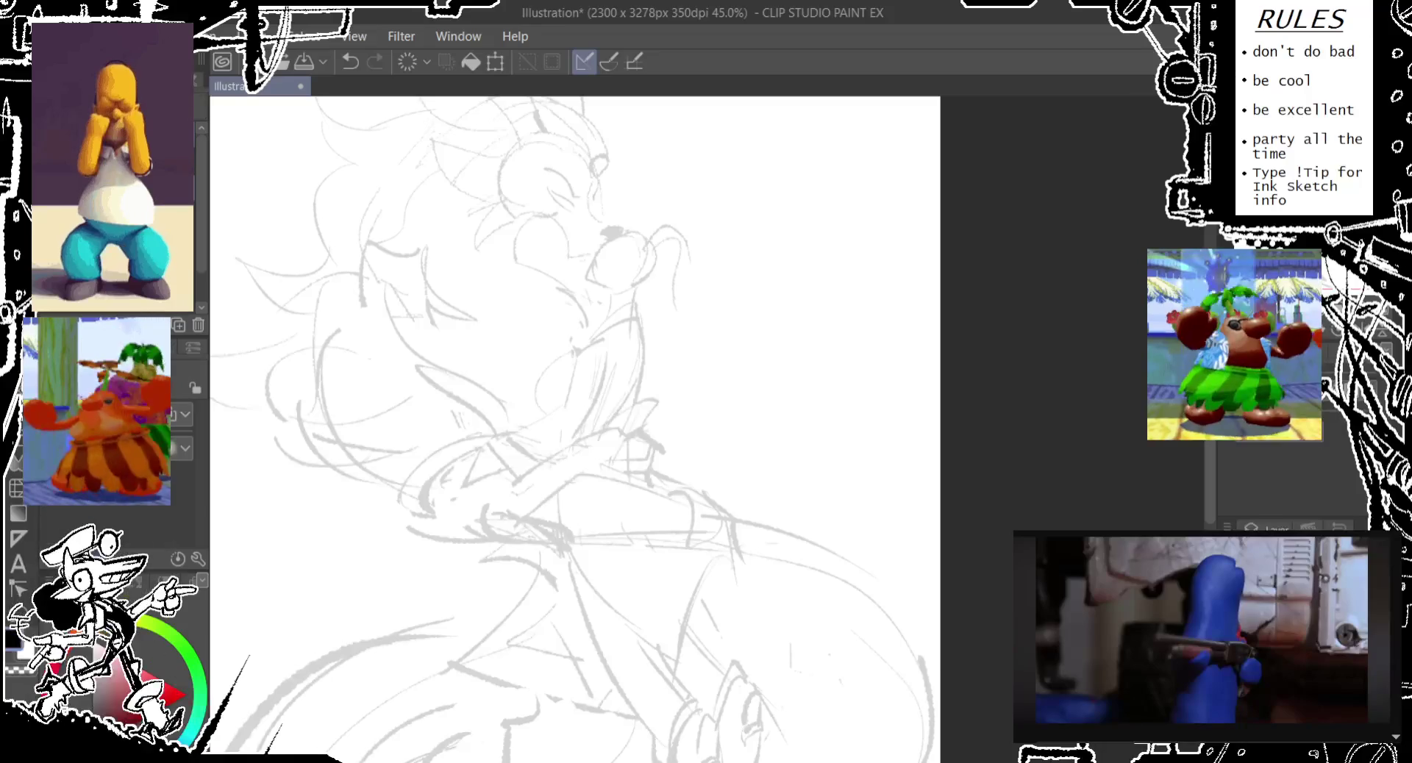
- Lasso the snout and jaw lines, nudge them up and right, then deselect
key(e)
mouse_move(458, 478)
mouse_down()
mouse_move(499, 489)
mouse_move(611, 427)
mouse_move(671, 362)
mouse_move(678, 197)
mouse_move(623, 208)
mouse_move(627, 228)
mouse_move(576, 292)
mouse_move(596, 324)
mouse_move(529, 362)
mouse_move(523, 419)
mouse_move(441, 486)
mouse_up()
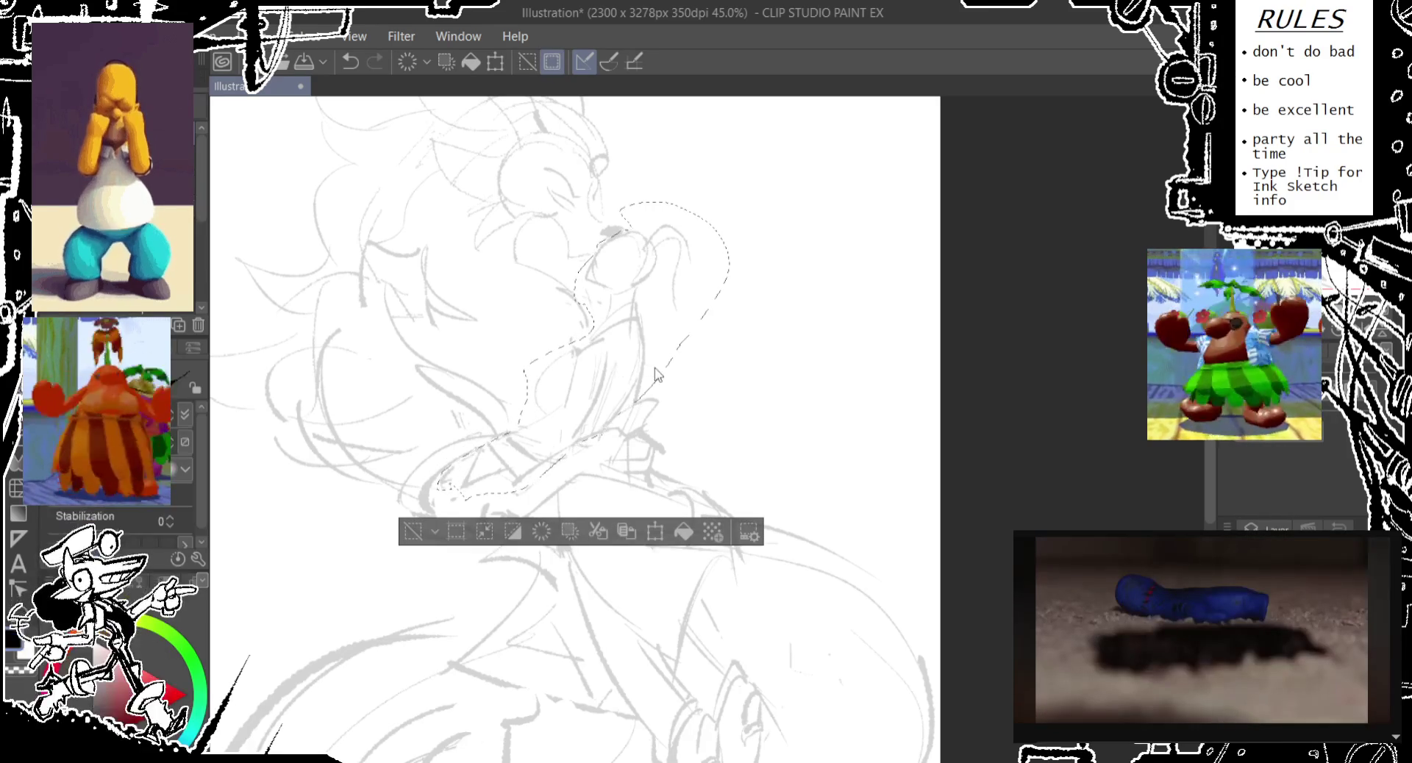
drag(645, 375, 652, 375)
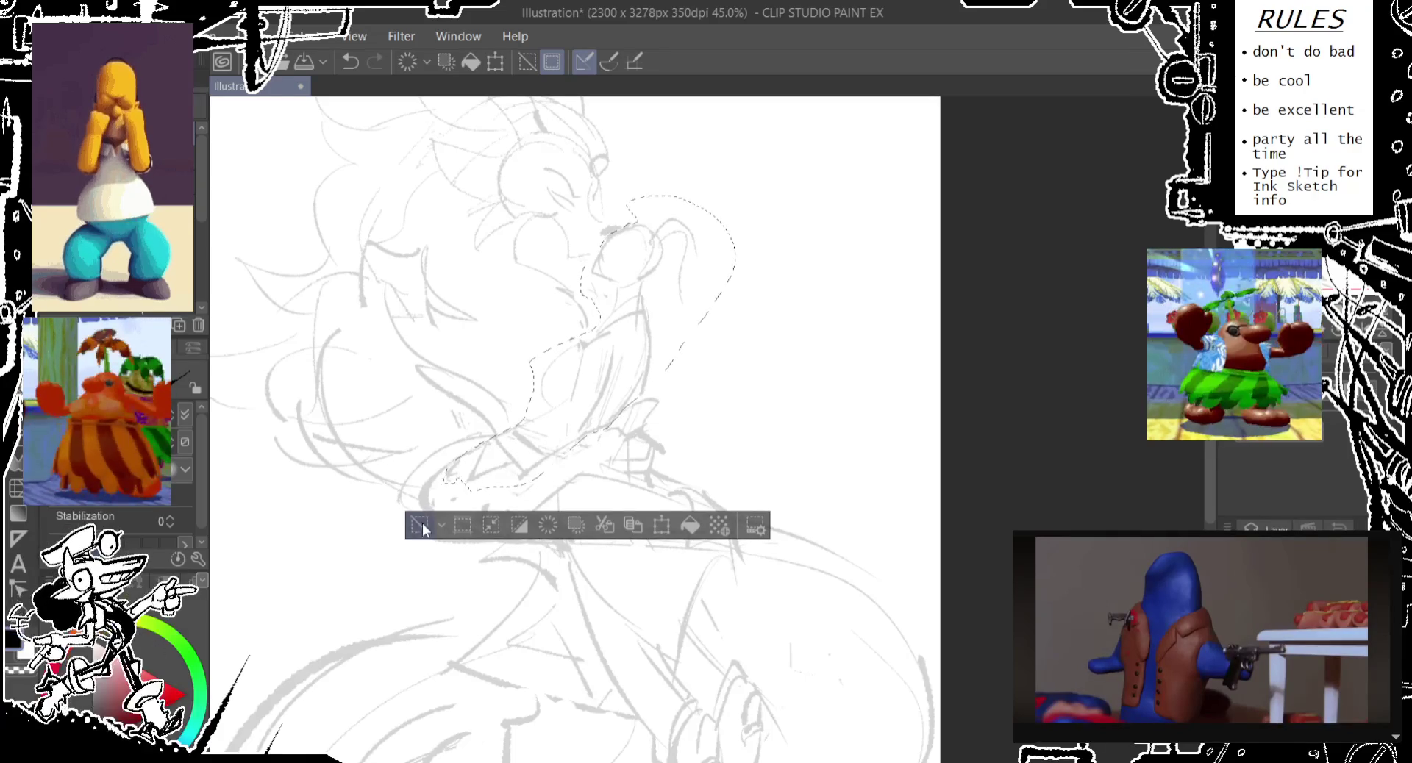
key(ctrl+d)
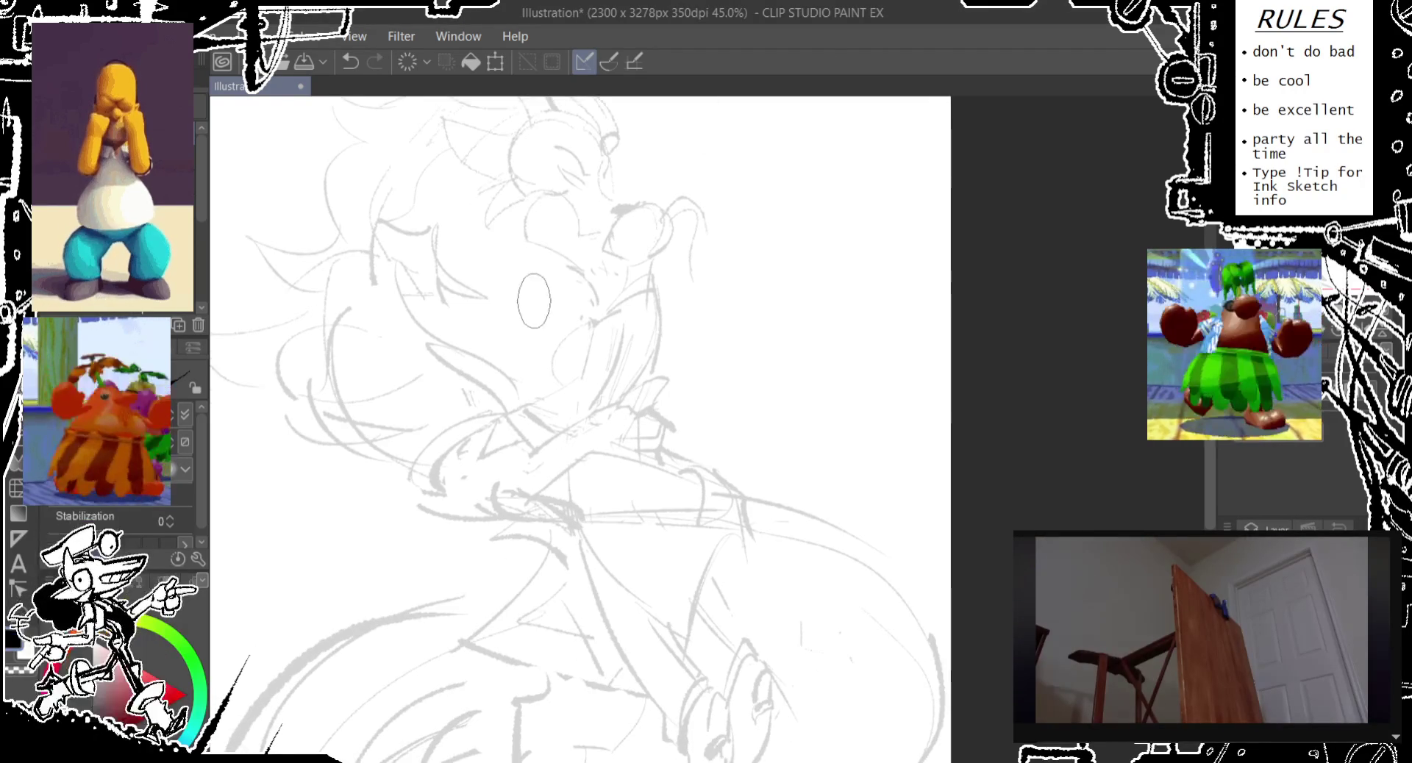
- Zoom in, undo the last stroke, and redraw it as a light gray head line
drag(530, 287, 545, 303)
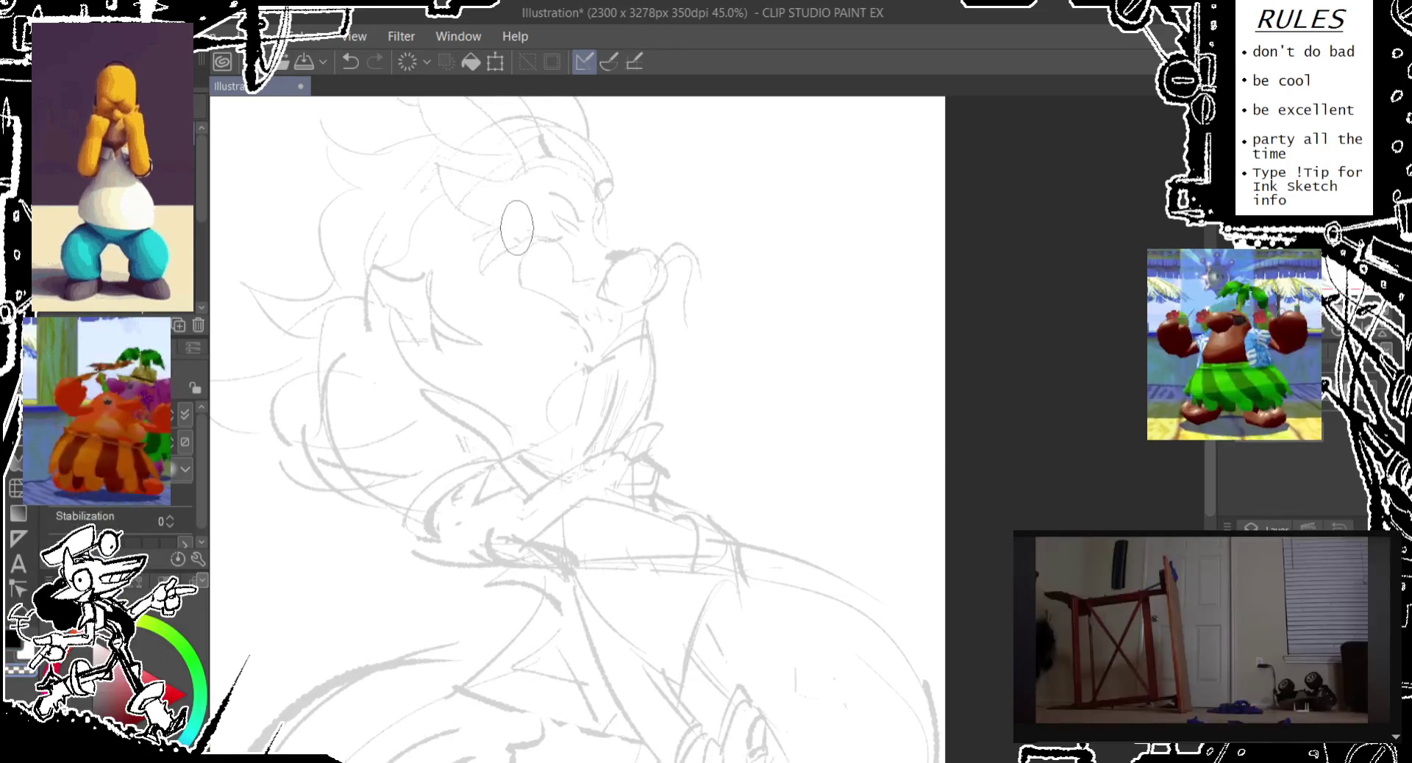
scroll(471, 236, up, 2)
scroll(454, 274, up, 2)
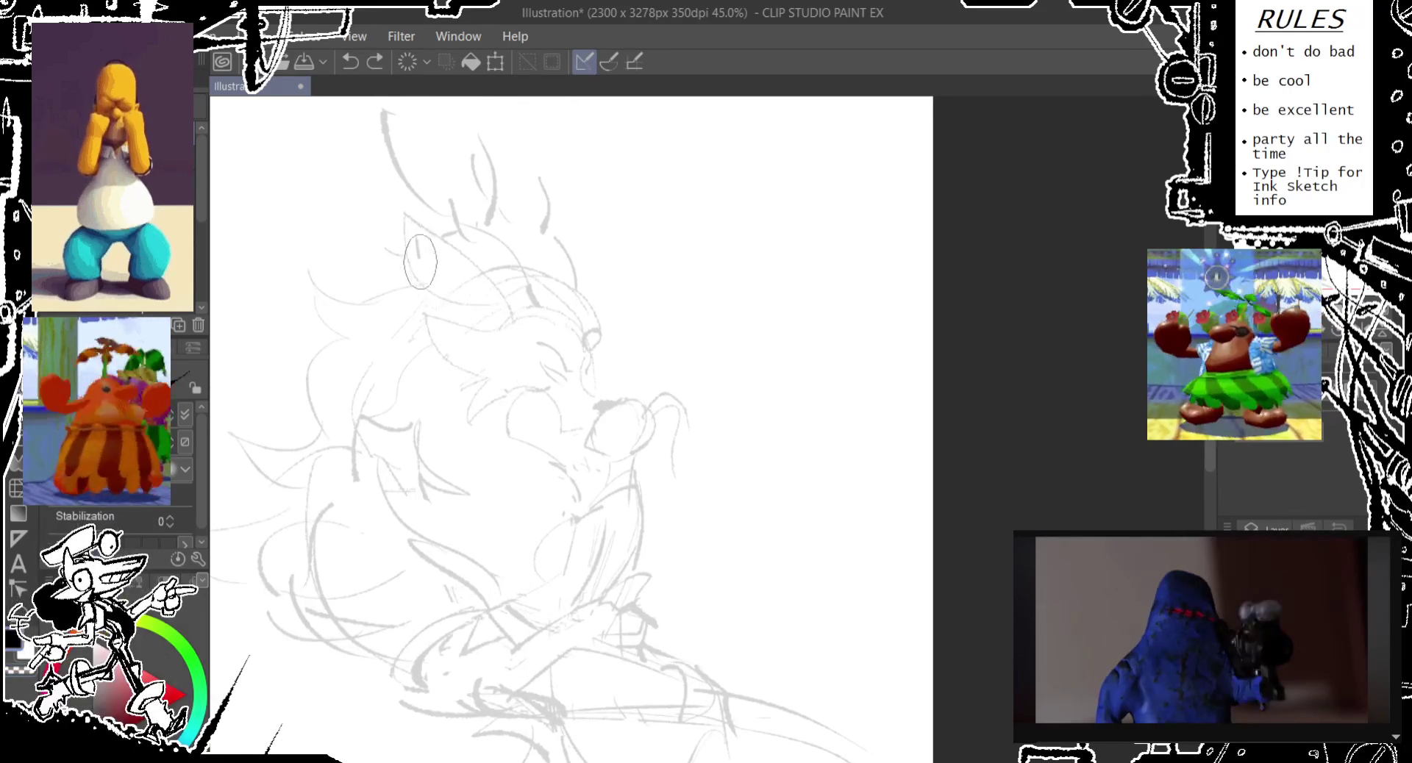
key(ctrl+z)
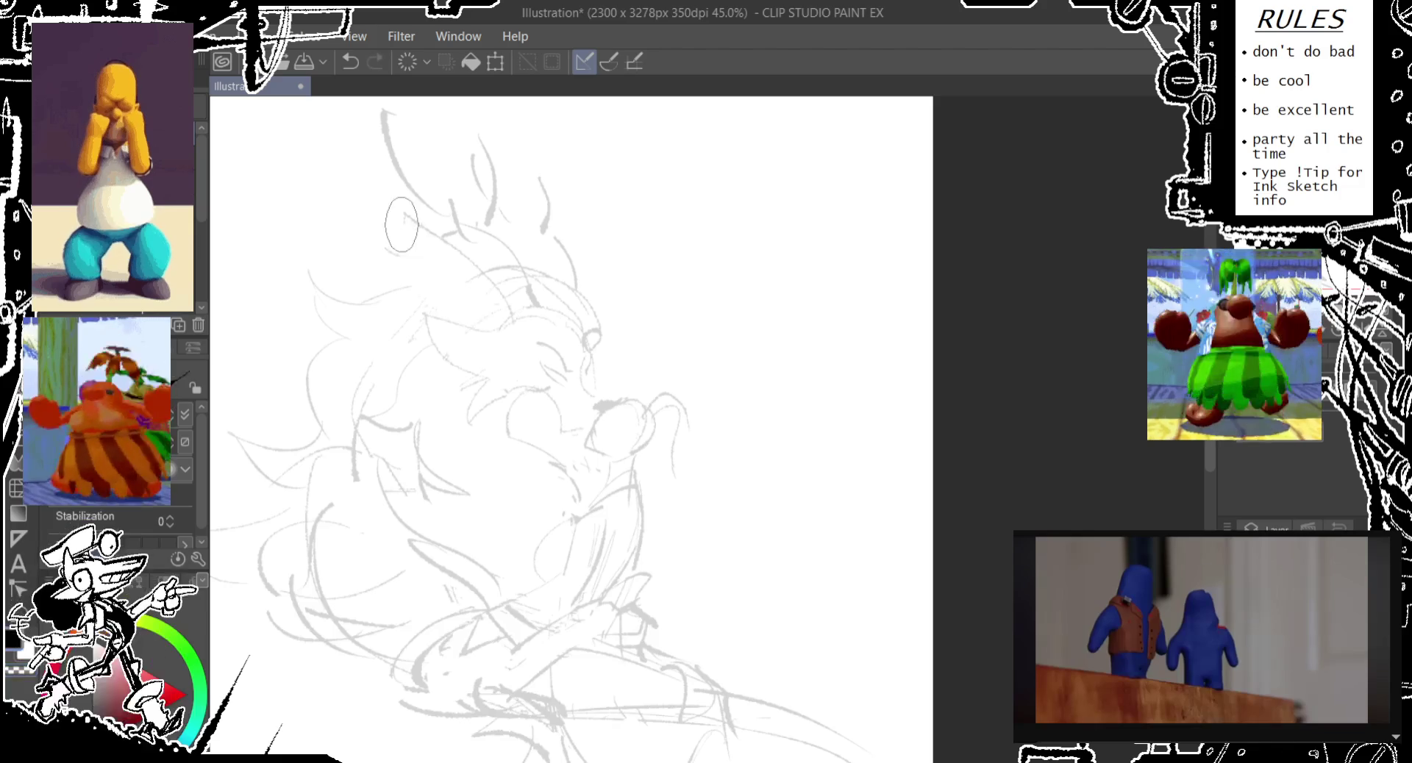
drag(405, 218, 463, 324)
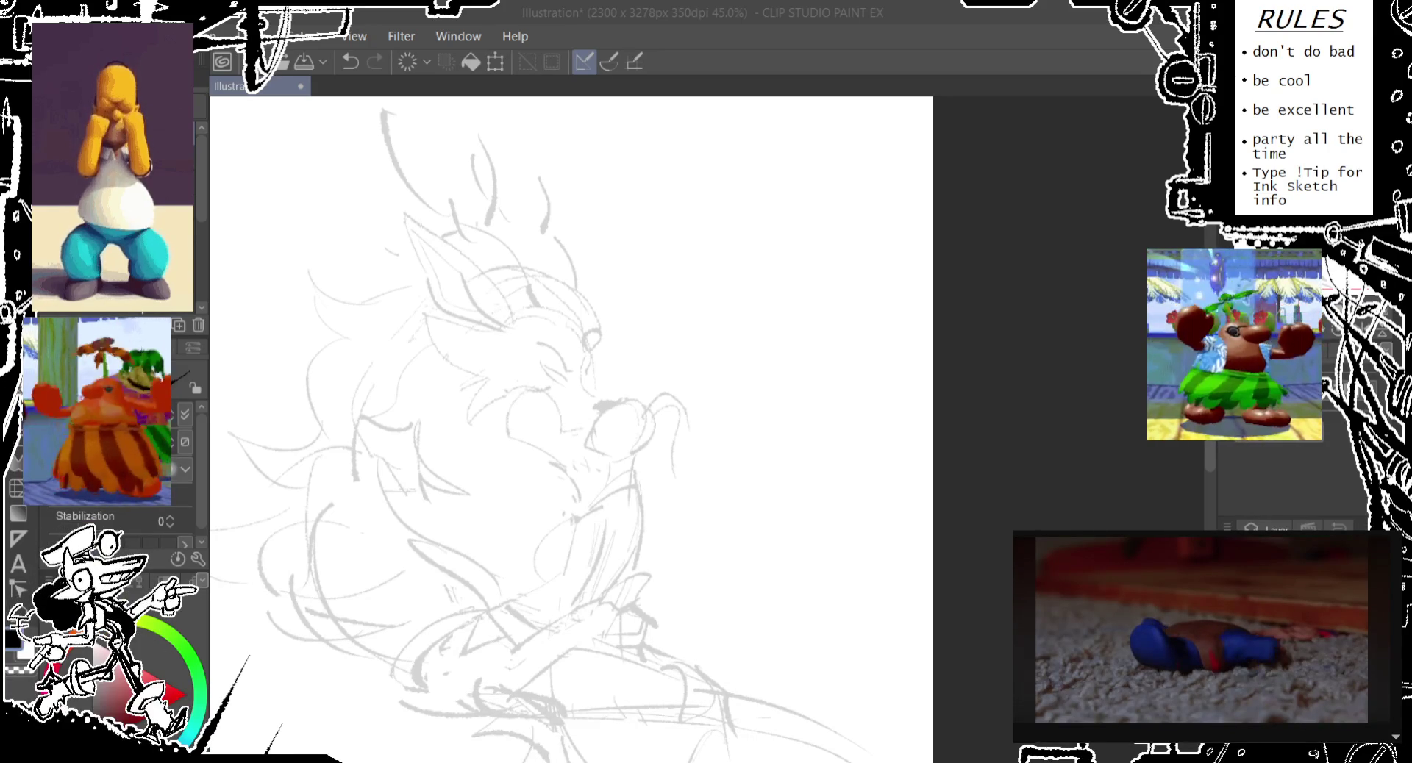
- Sketch spiky hair strands on the head's upper left, undoing several stray strokes near the ear
drag(471, 441, 479, 416)
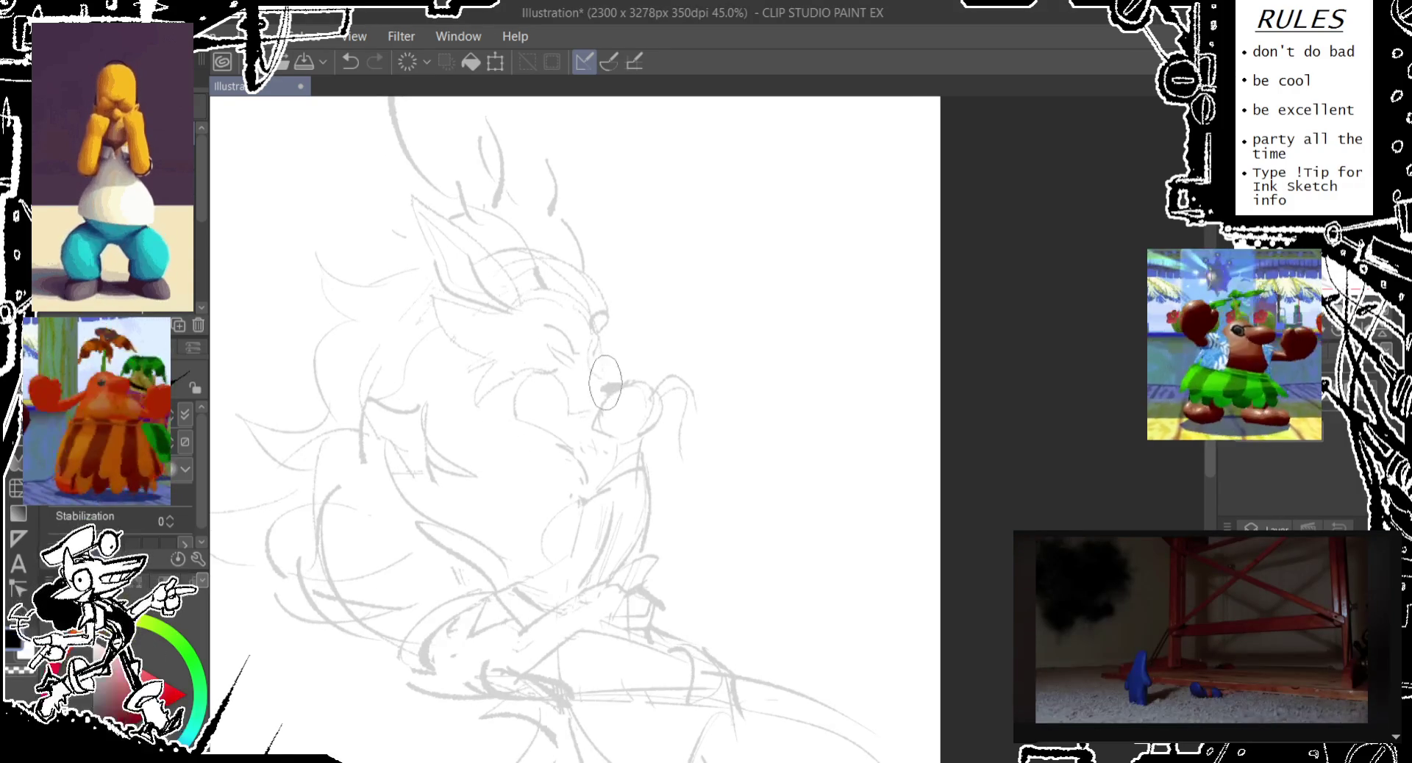
mouse_move(496, 355)
mouse_down()
mouse_move(469, 249)
mouse_move(484, 270)
mouse_up()
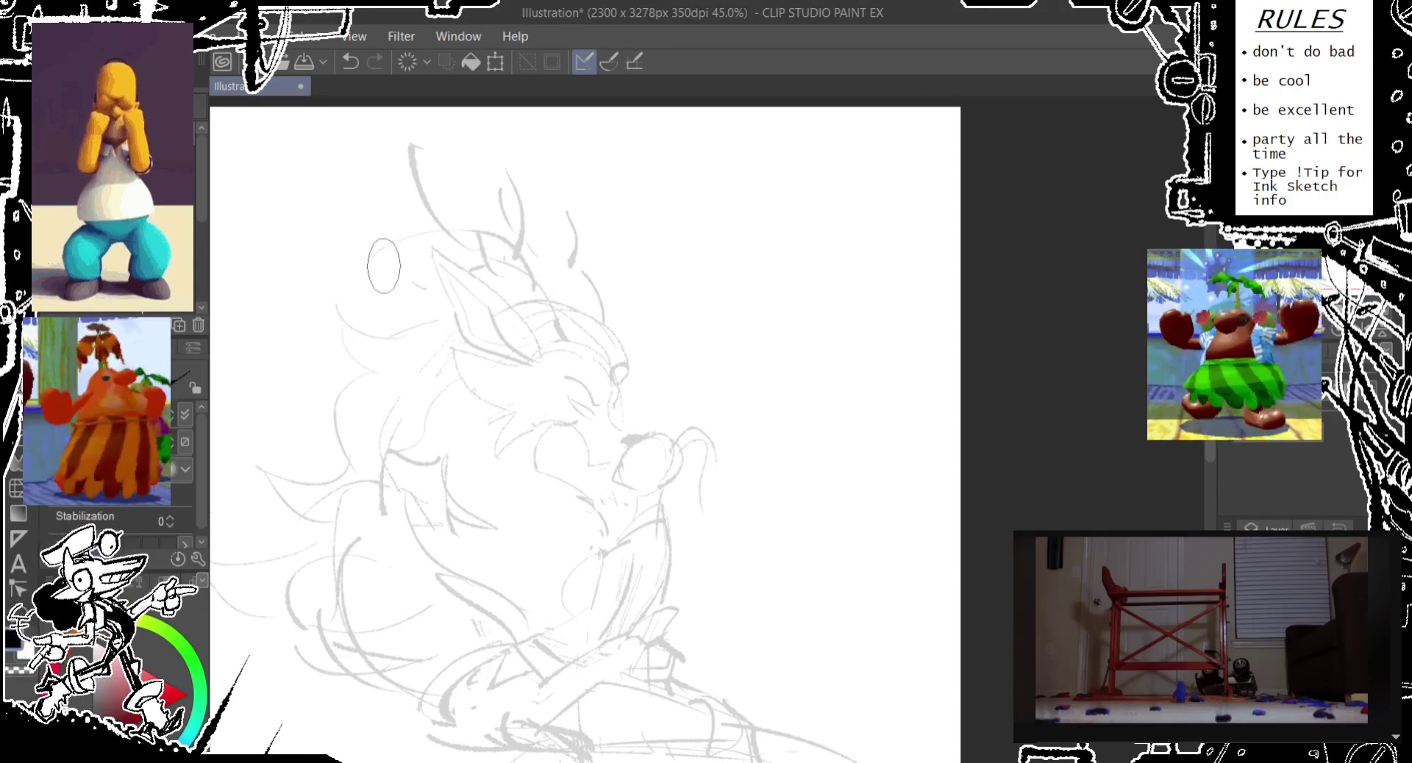
key(ctrl+z)
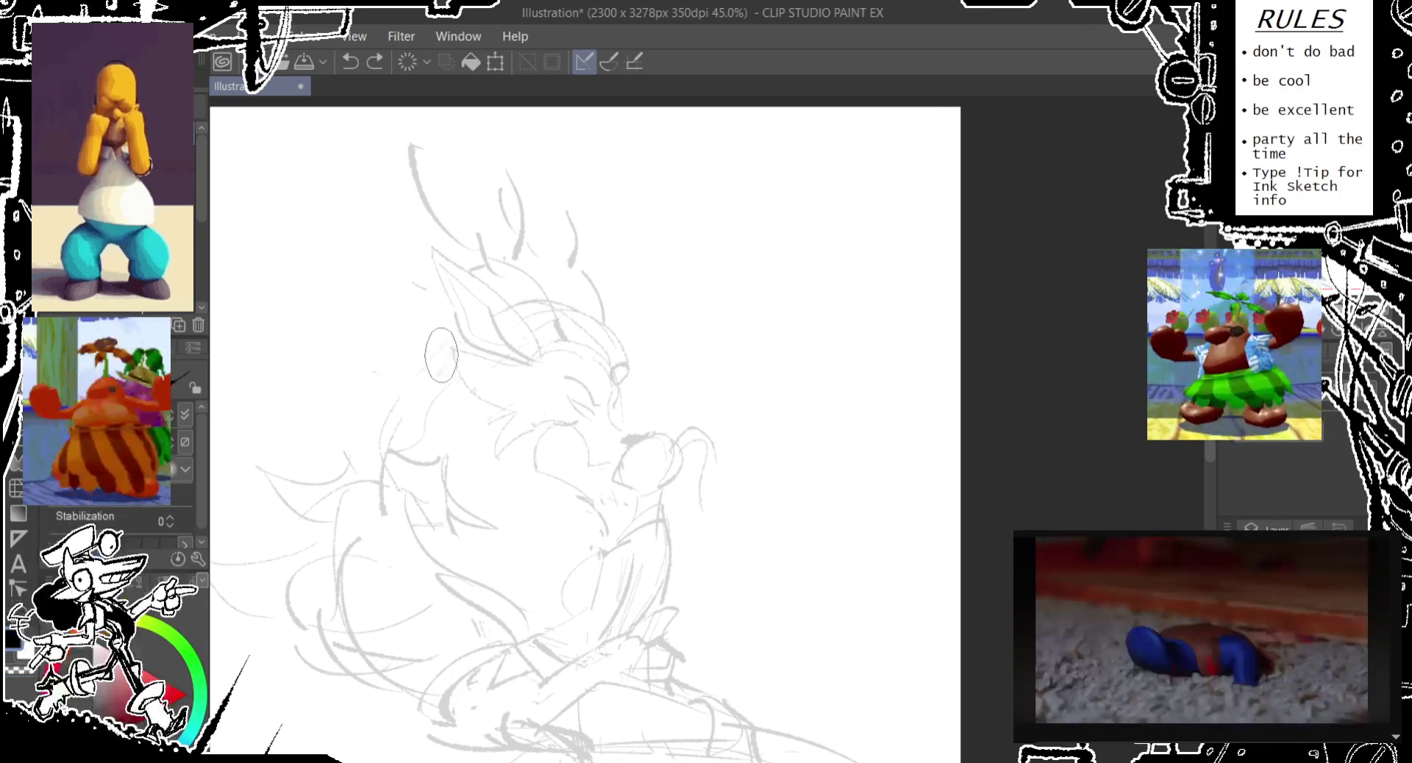
drag(346, 423, 309, 420)
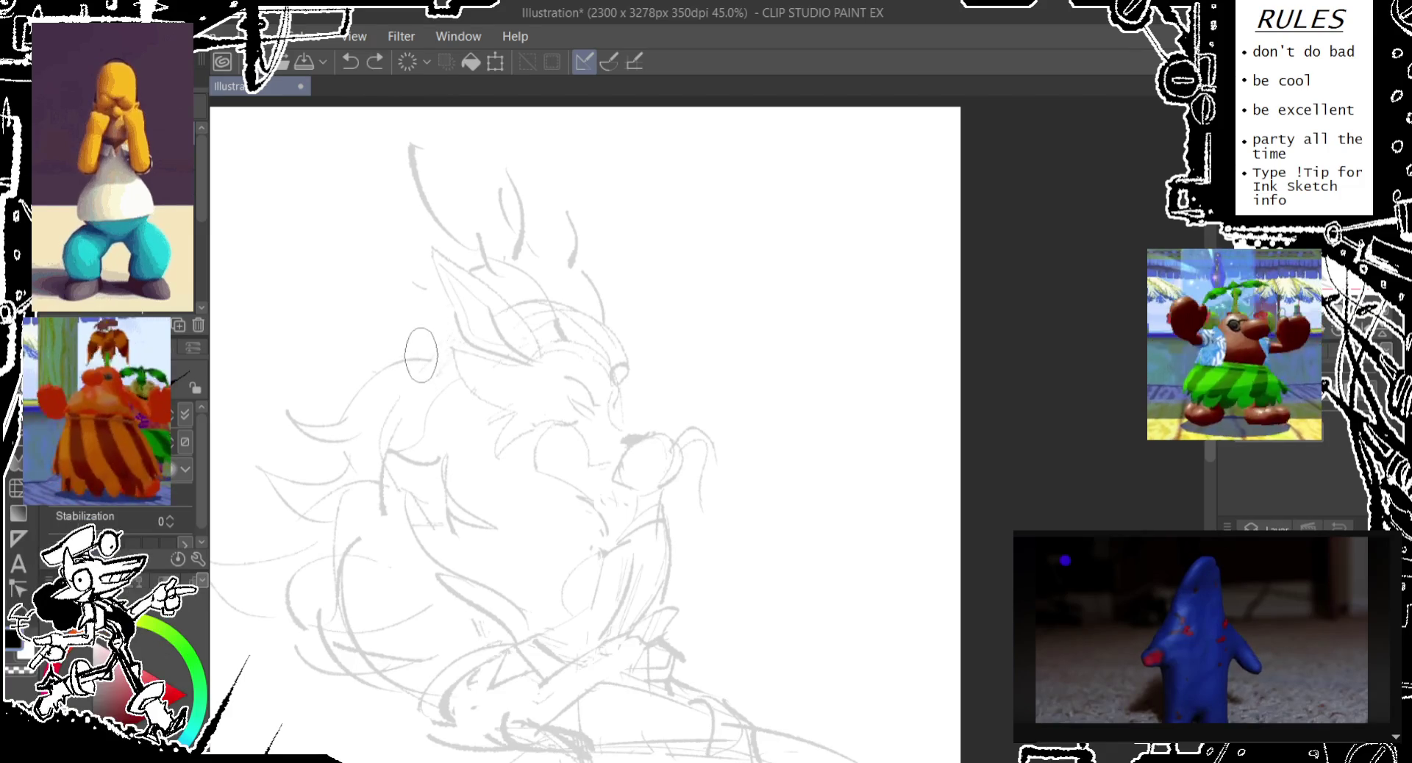
key(ctrl+z)
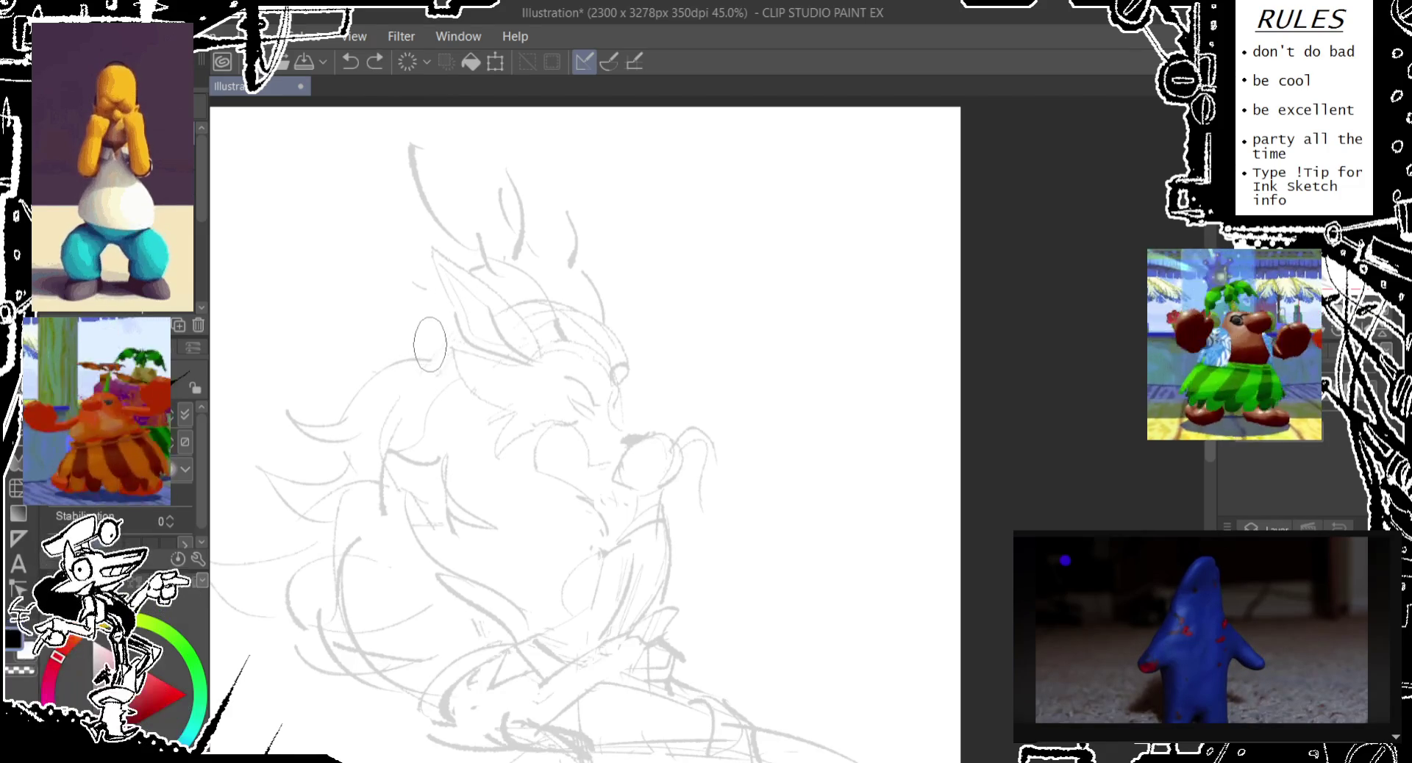
drag(581, 274, 593, 319)
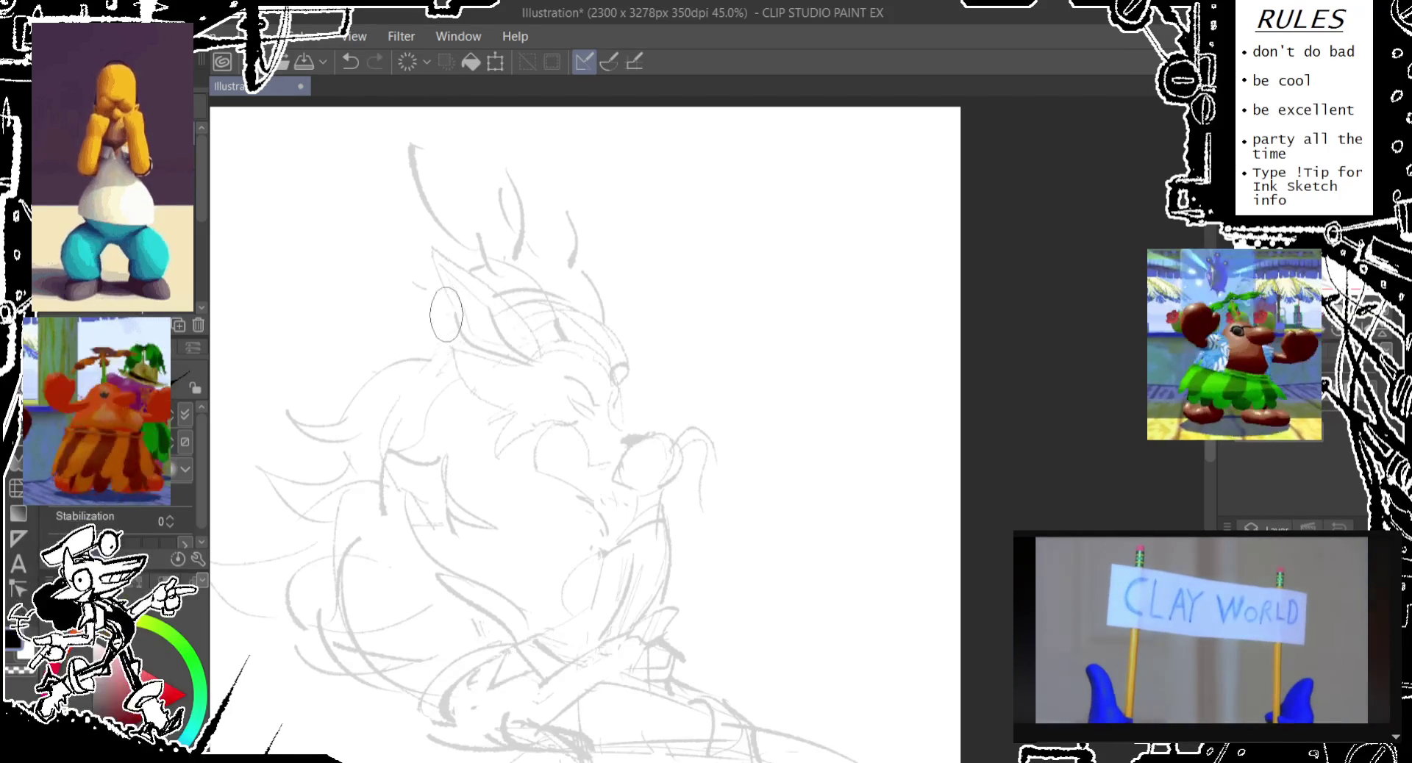
key(ctrl+z)
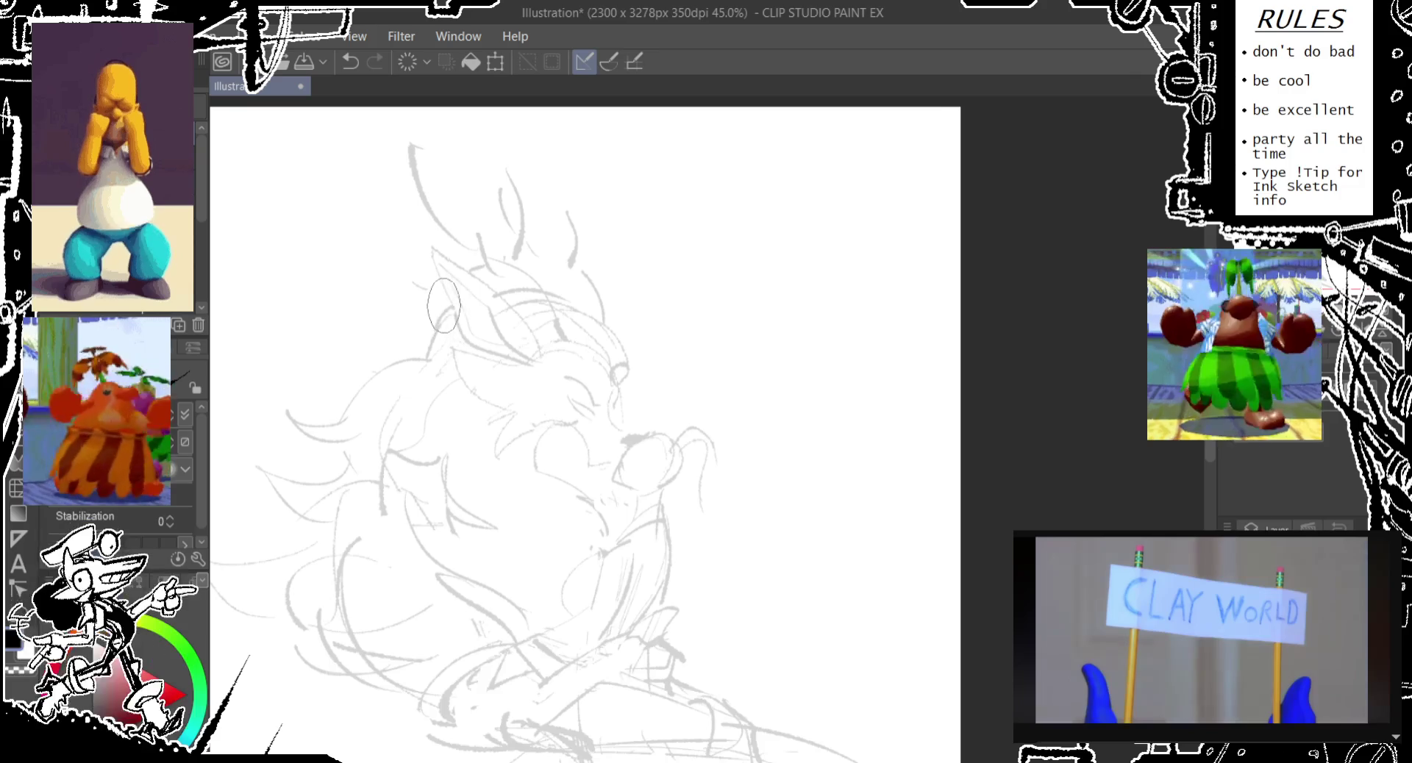
drag(313, 386, 415, 276)
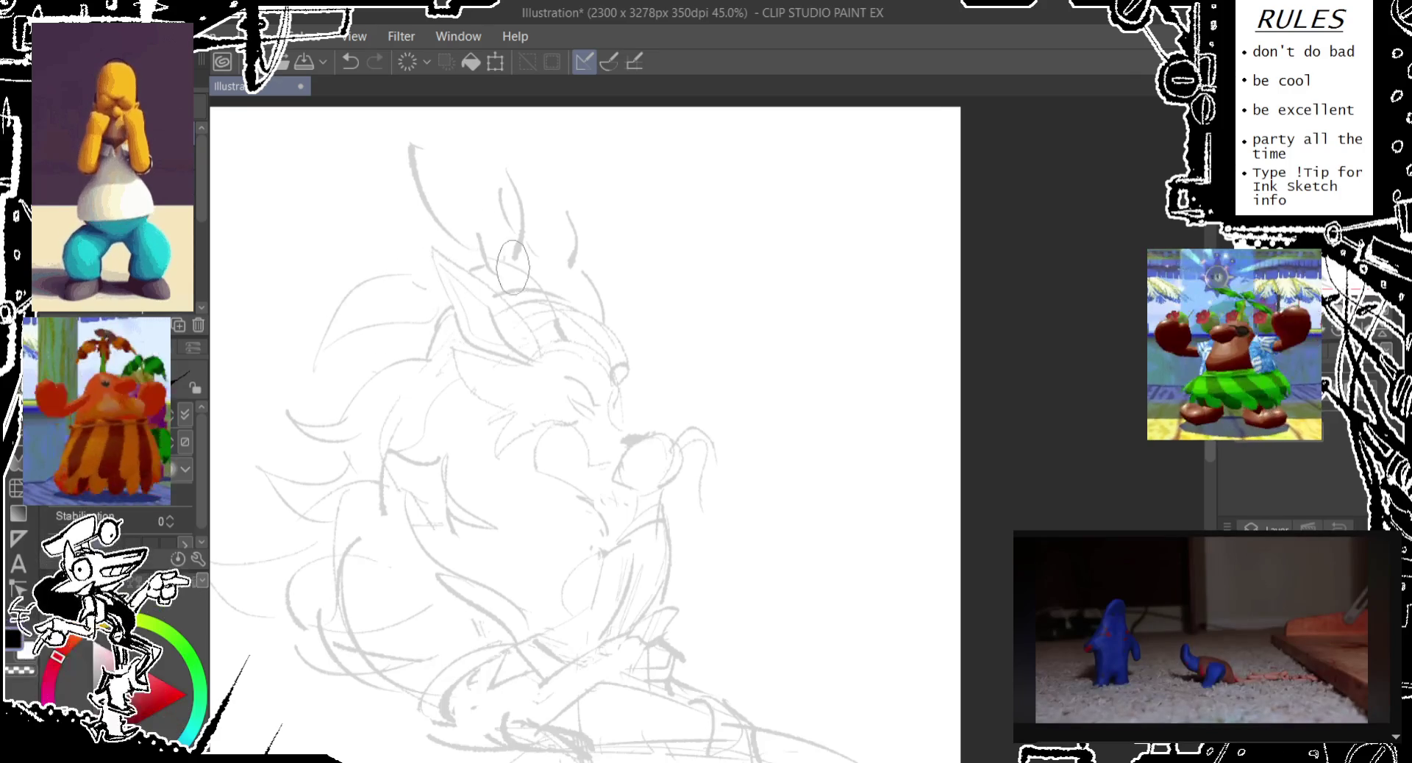
key(ctrl+z)
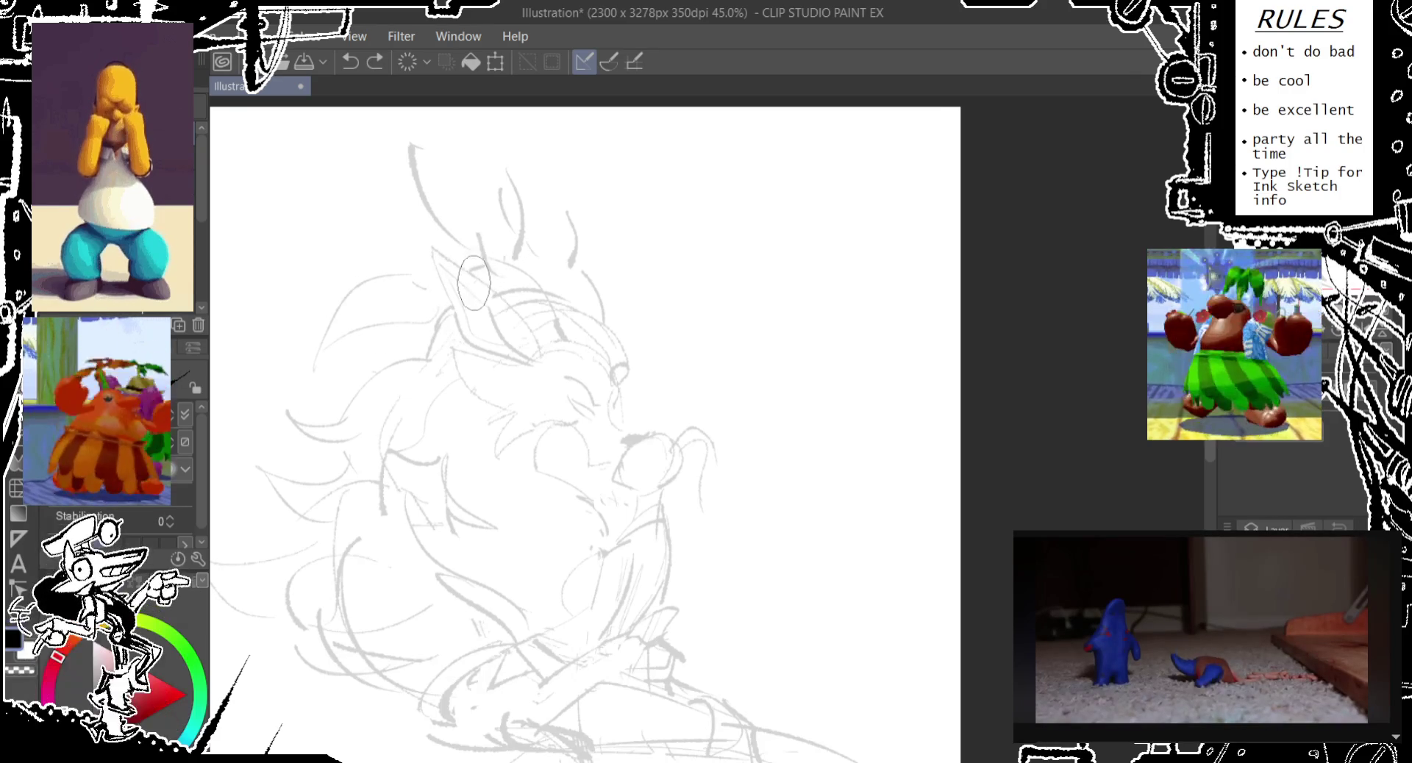
drag(470, 294, 426, 154)
key(ctrl+z)
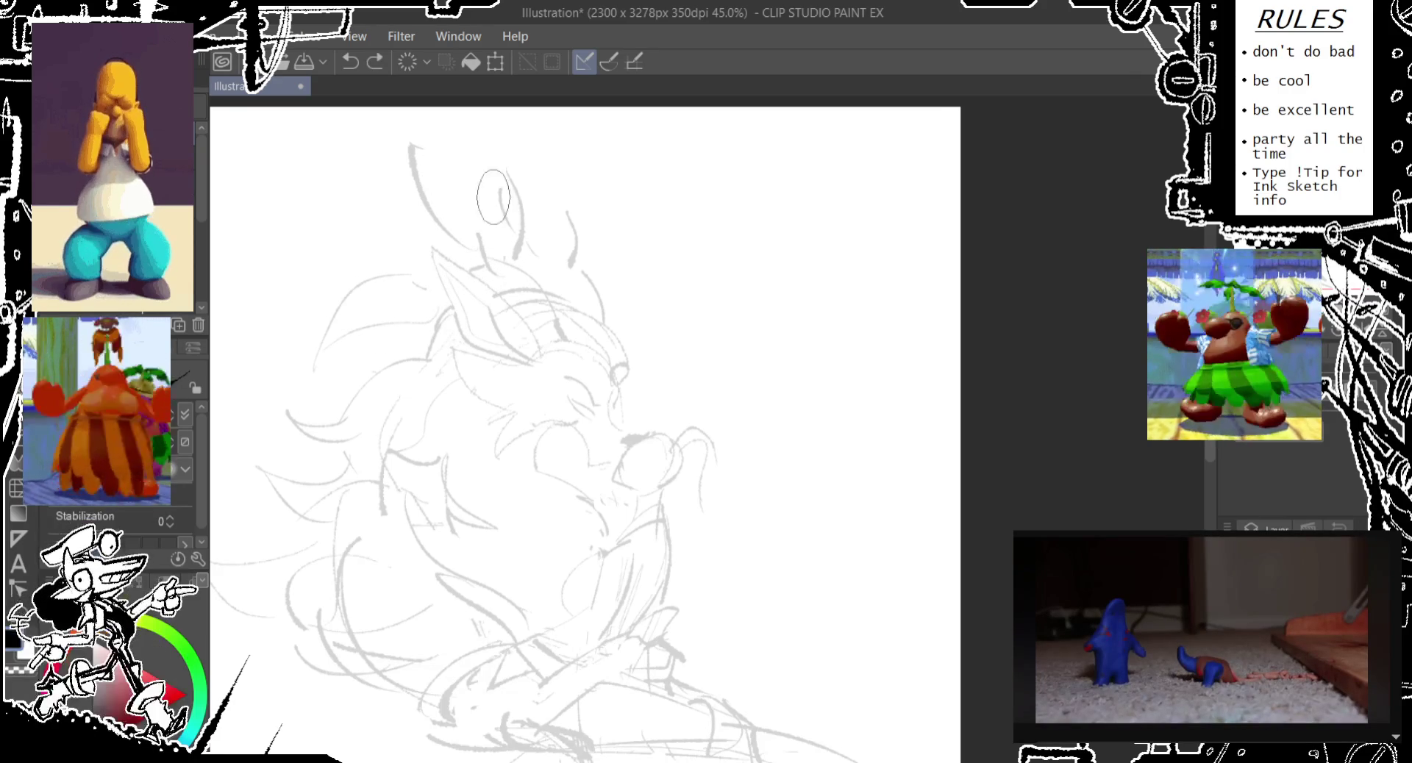
drag(441, 220, 305, 261)
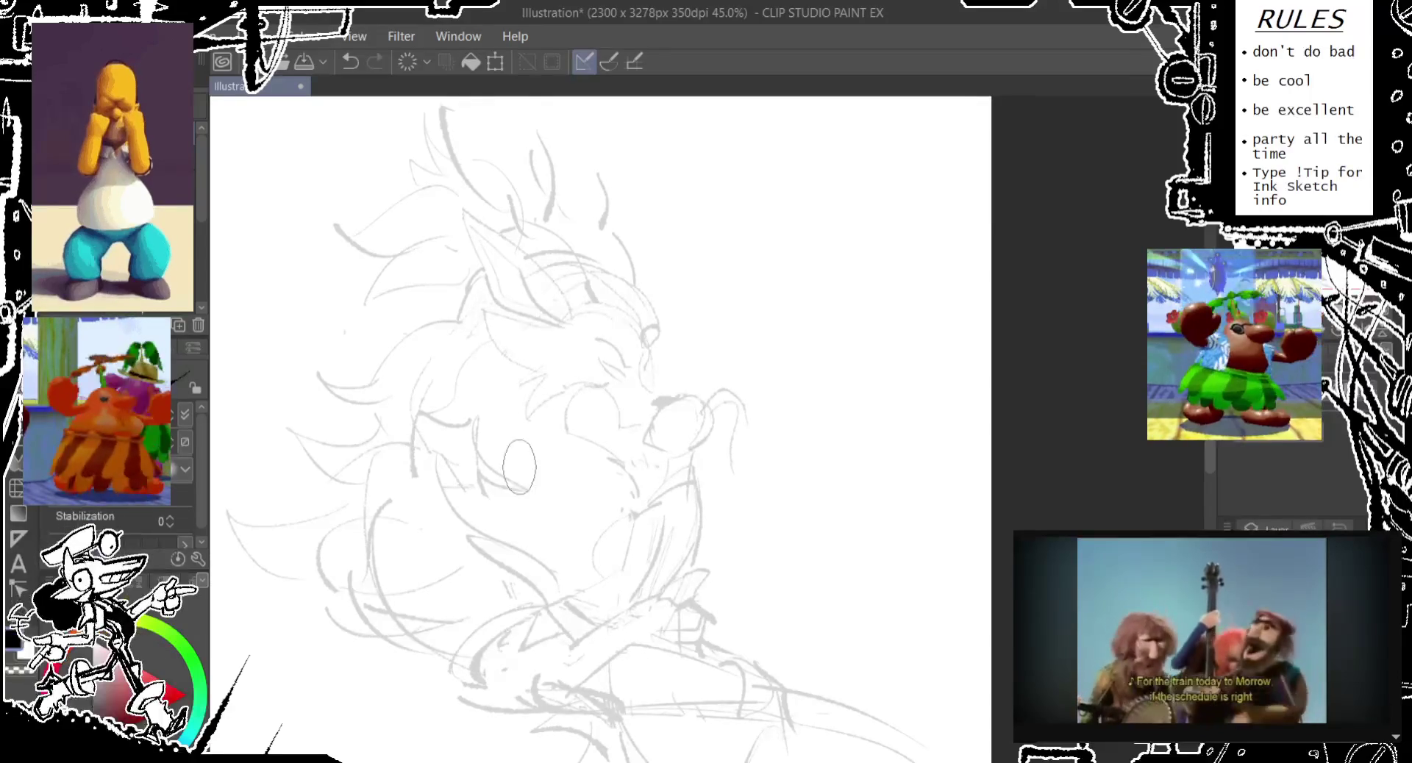
- Zoom out to 30% on the whole figure and save as 'MidRush Vik and Kail kiss doodle comm'
mouse_move(475, 527)
mouse_down()
mouse_move(481, 365)
mouse_move(535, 216)
mouse_move(552, 316)
mouse_up()
scroll(493, 364, down, 3)
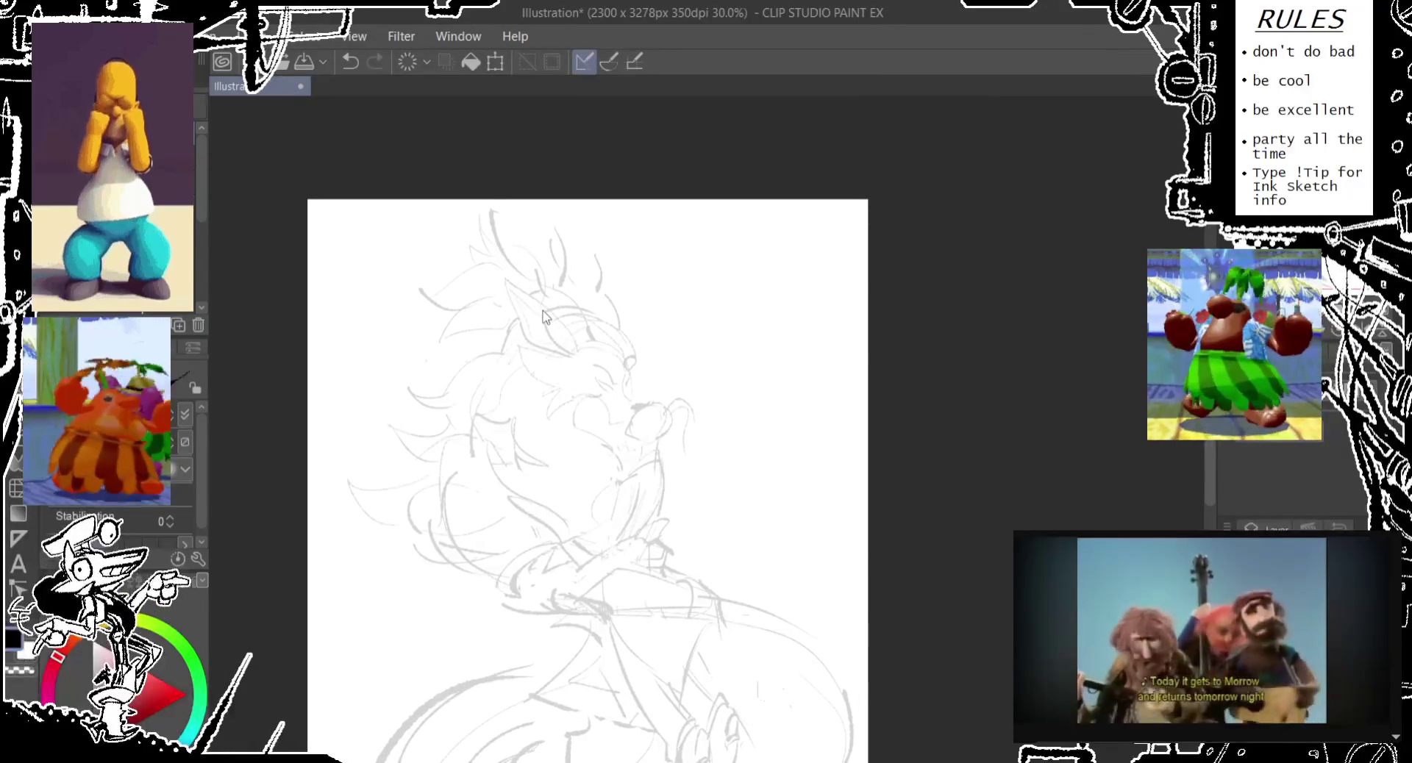
drag(558, 380, 494, 307)
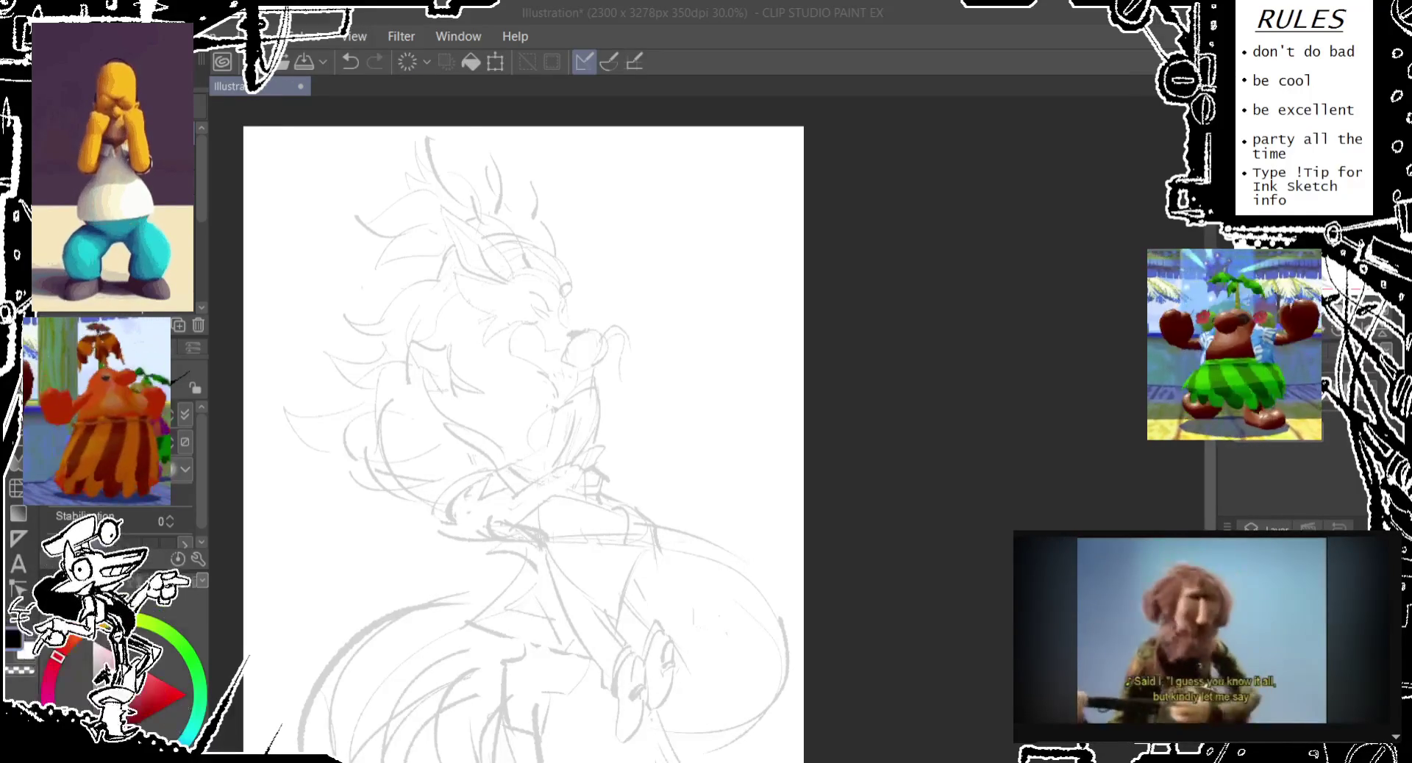
drag(484, 388, 507, 358)
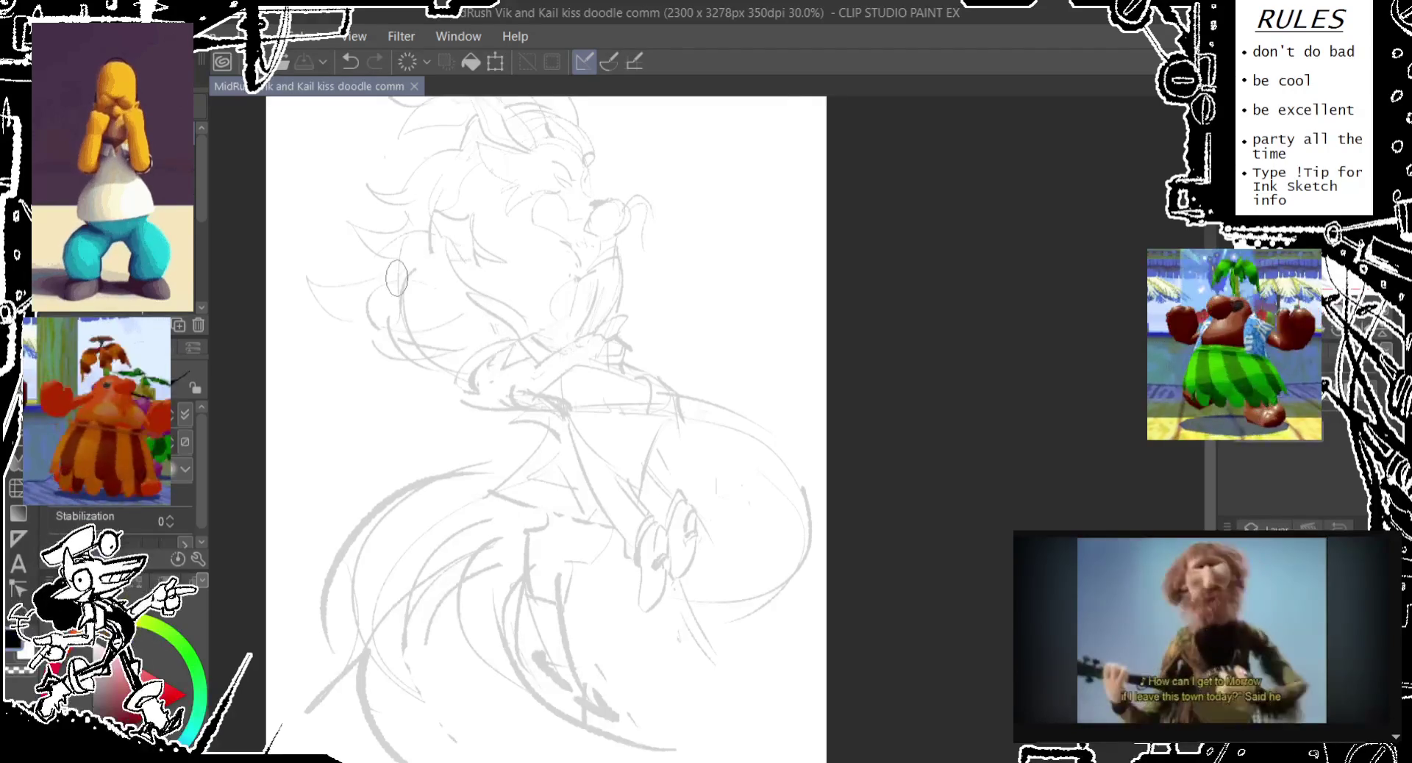
- Redraw darker pencil strokes around the eye and cheek, undoing the stray ones
key(ctrl+z)
drag(434, 246, 533, 338)
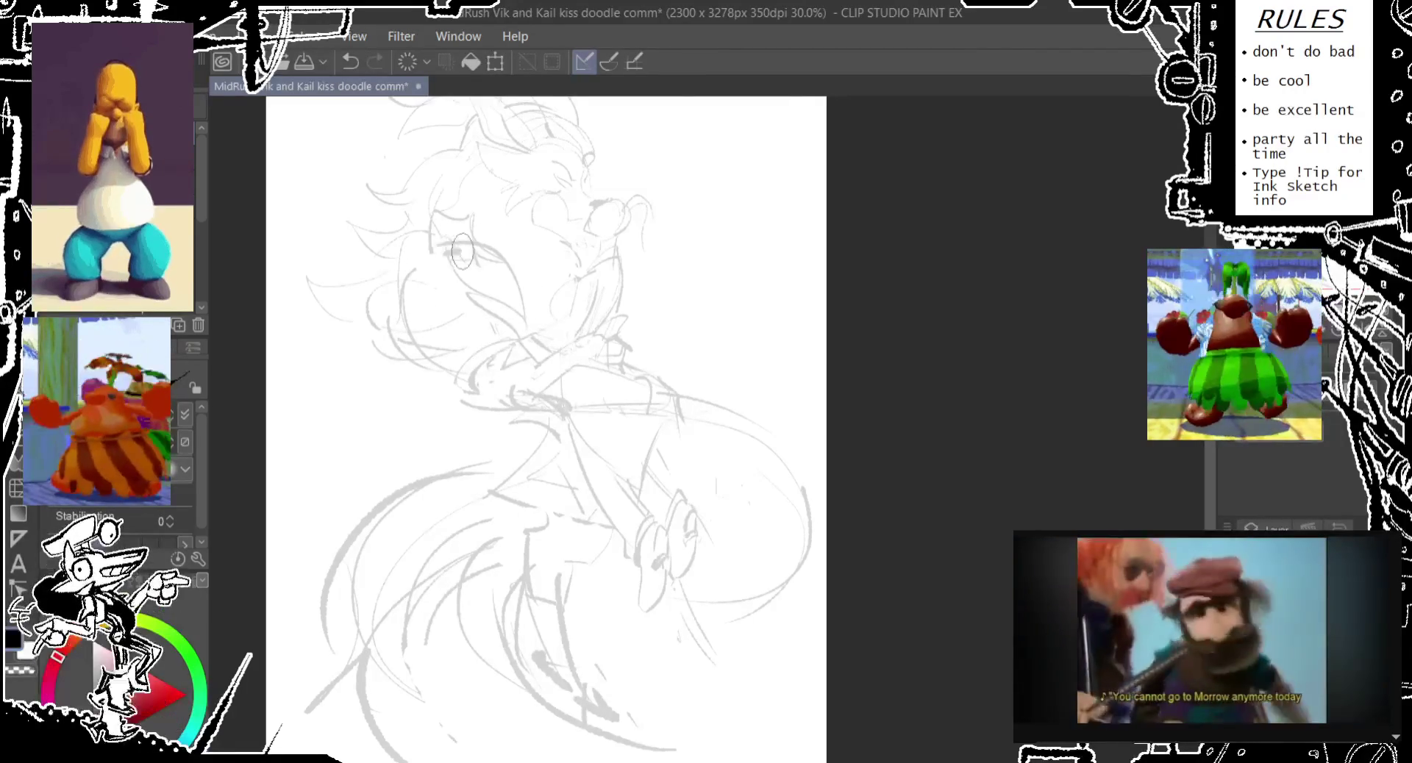
drag(441, 243, 499, 325)
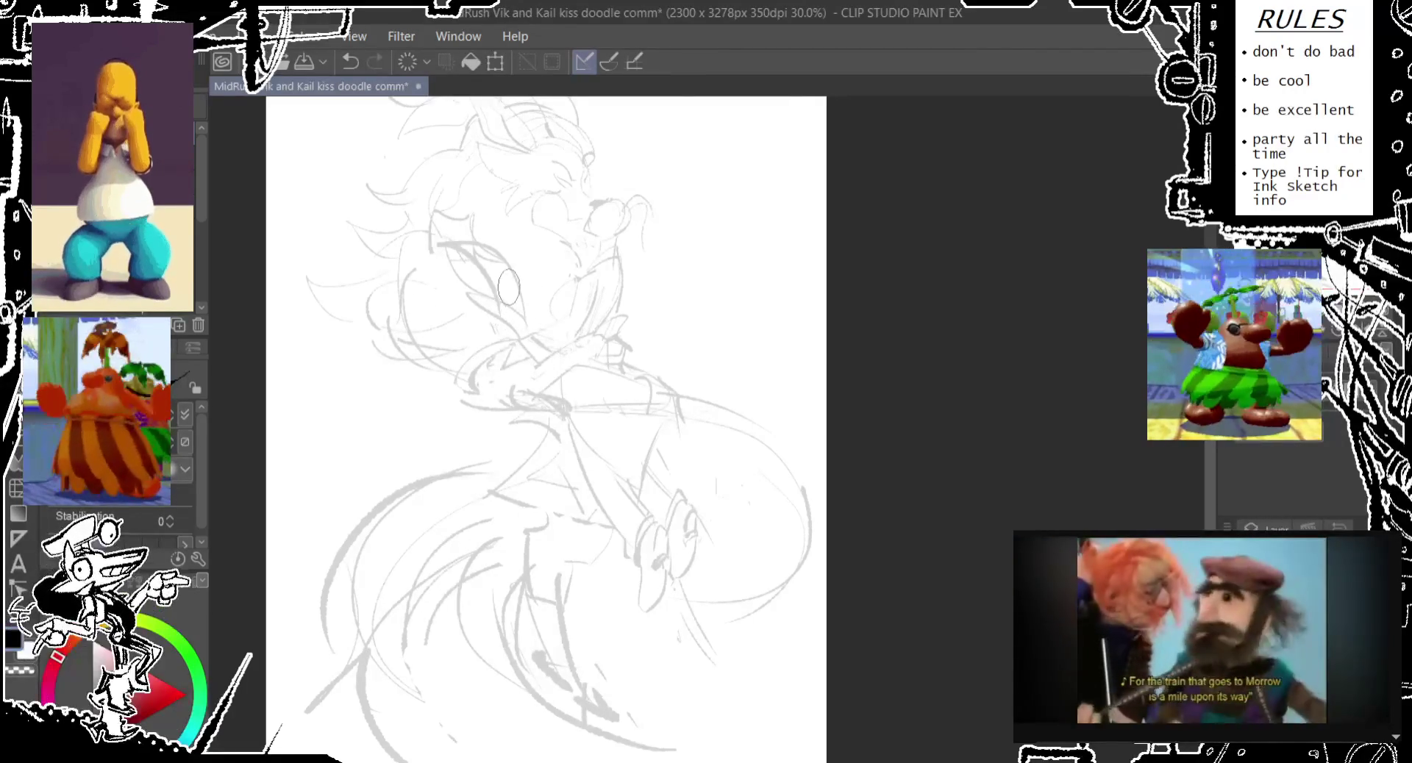
drag(489, 232, 549, 323)
key(ctrl+z)
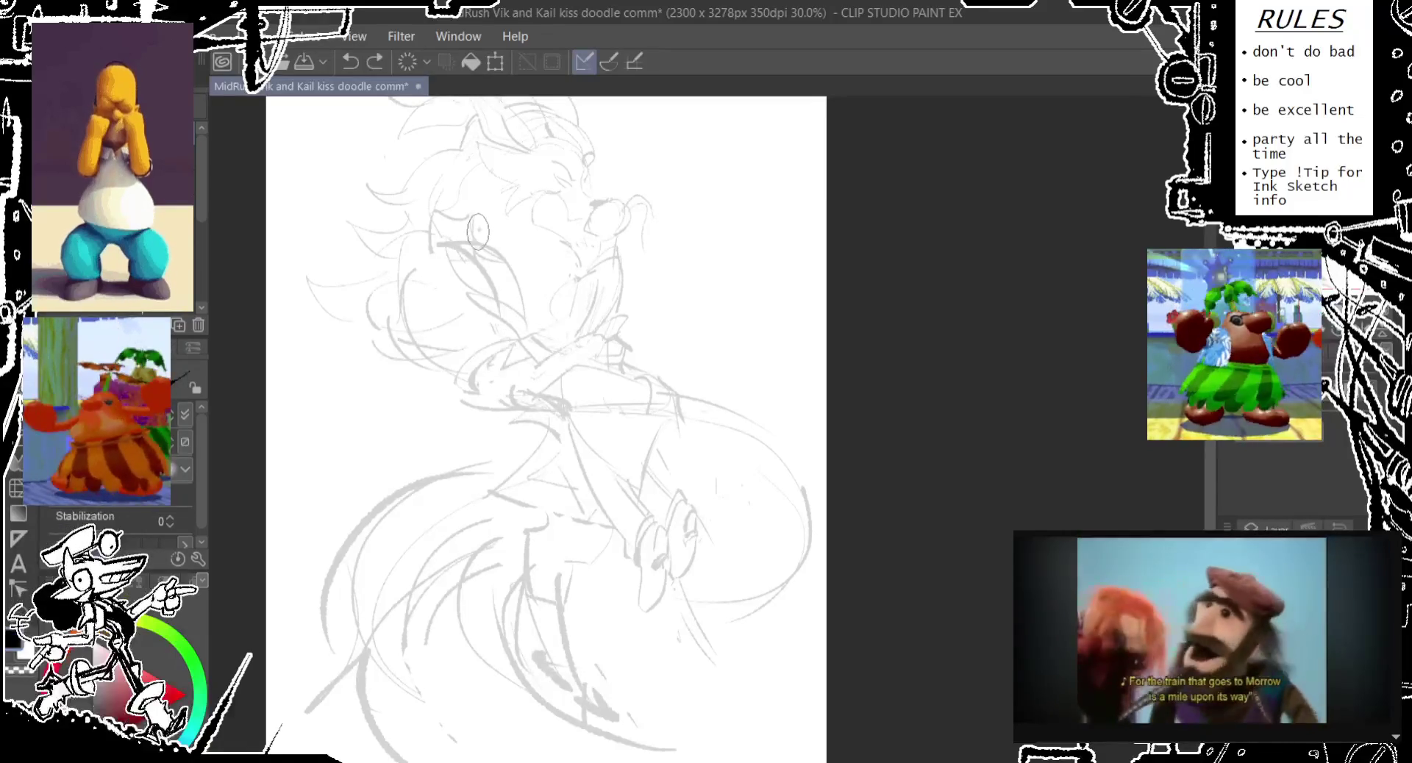
drag(475, 217, 544, 346)
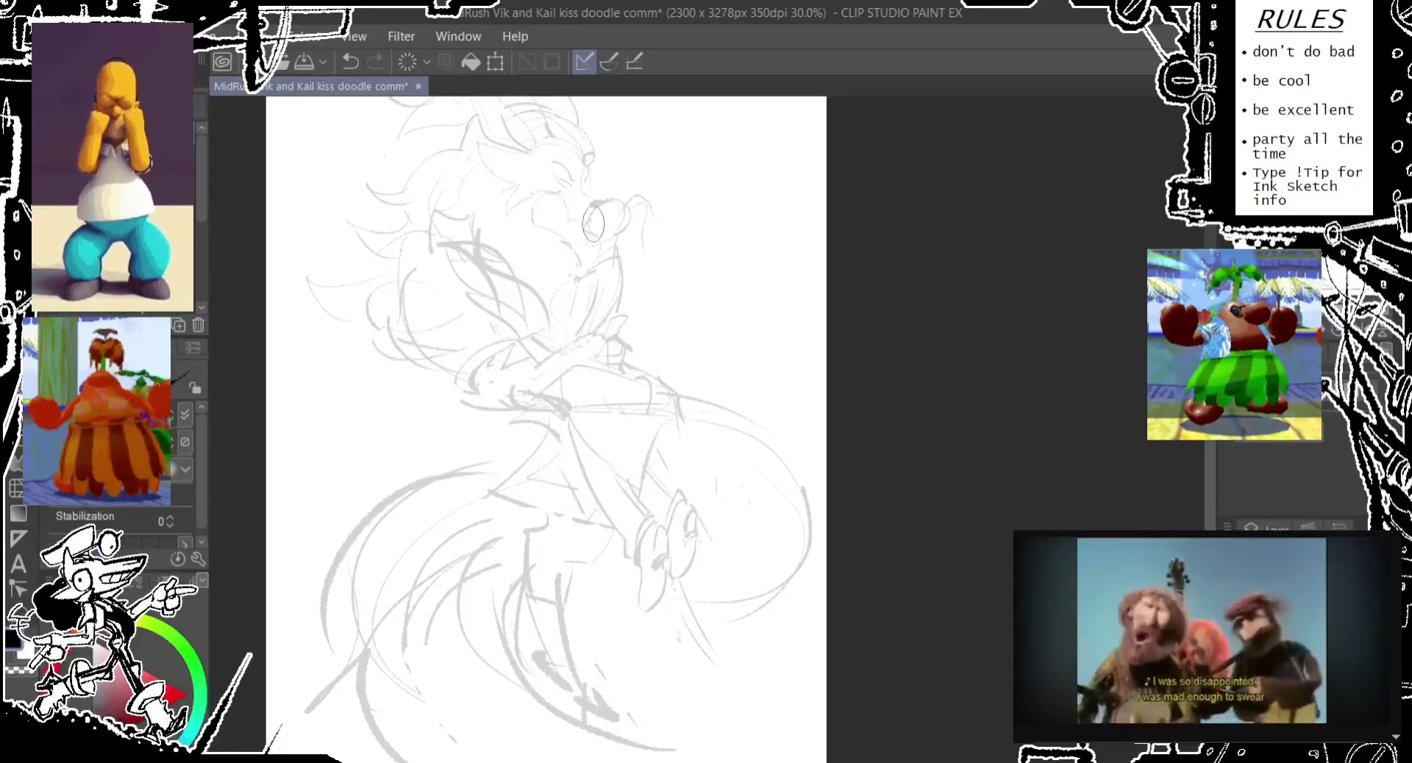
scroll(605, 254, up, 1)
- Zoom to 66.7% on the head and undo the stray test strokes under the nose
scroll(605, 254, up, 2)
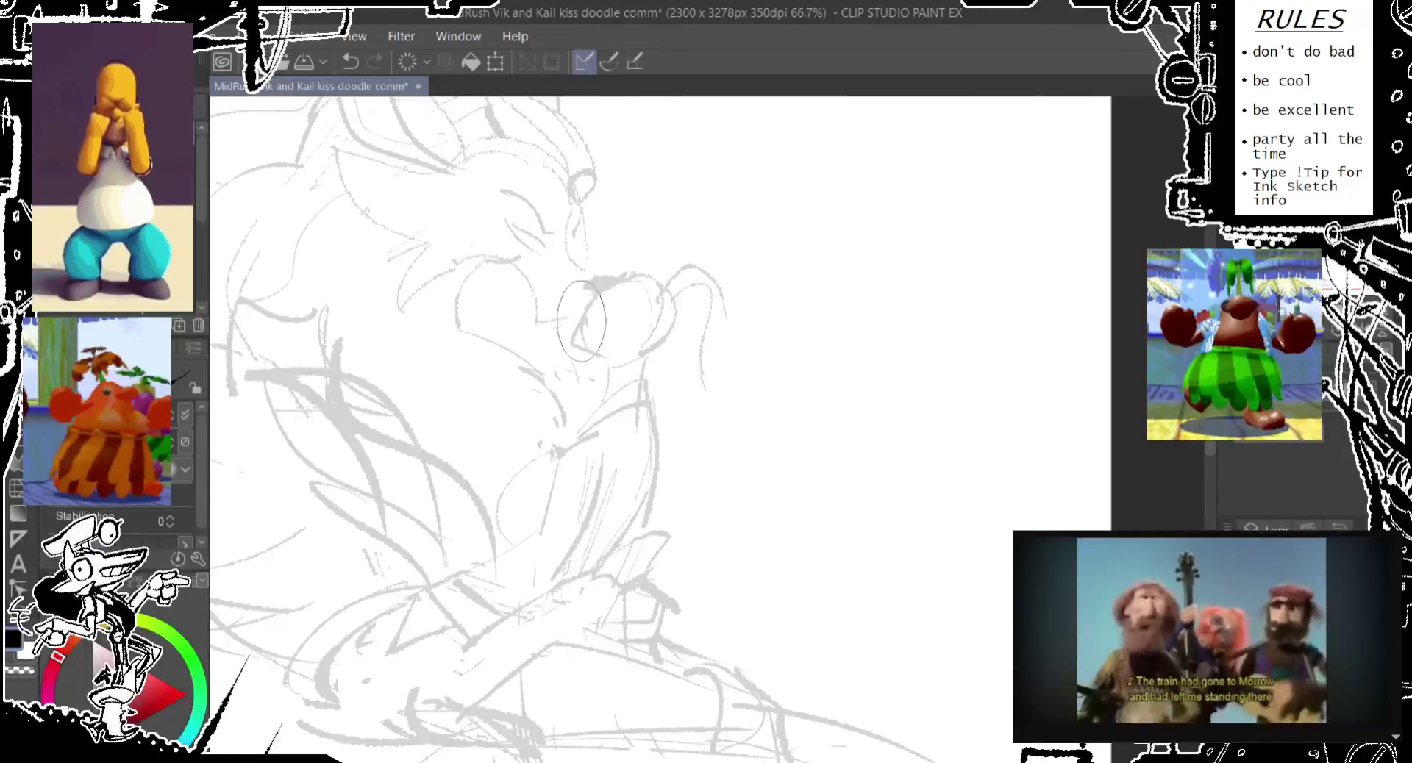
key(ctrl+z)
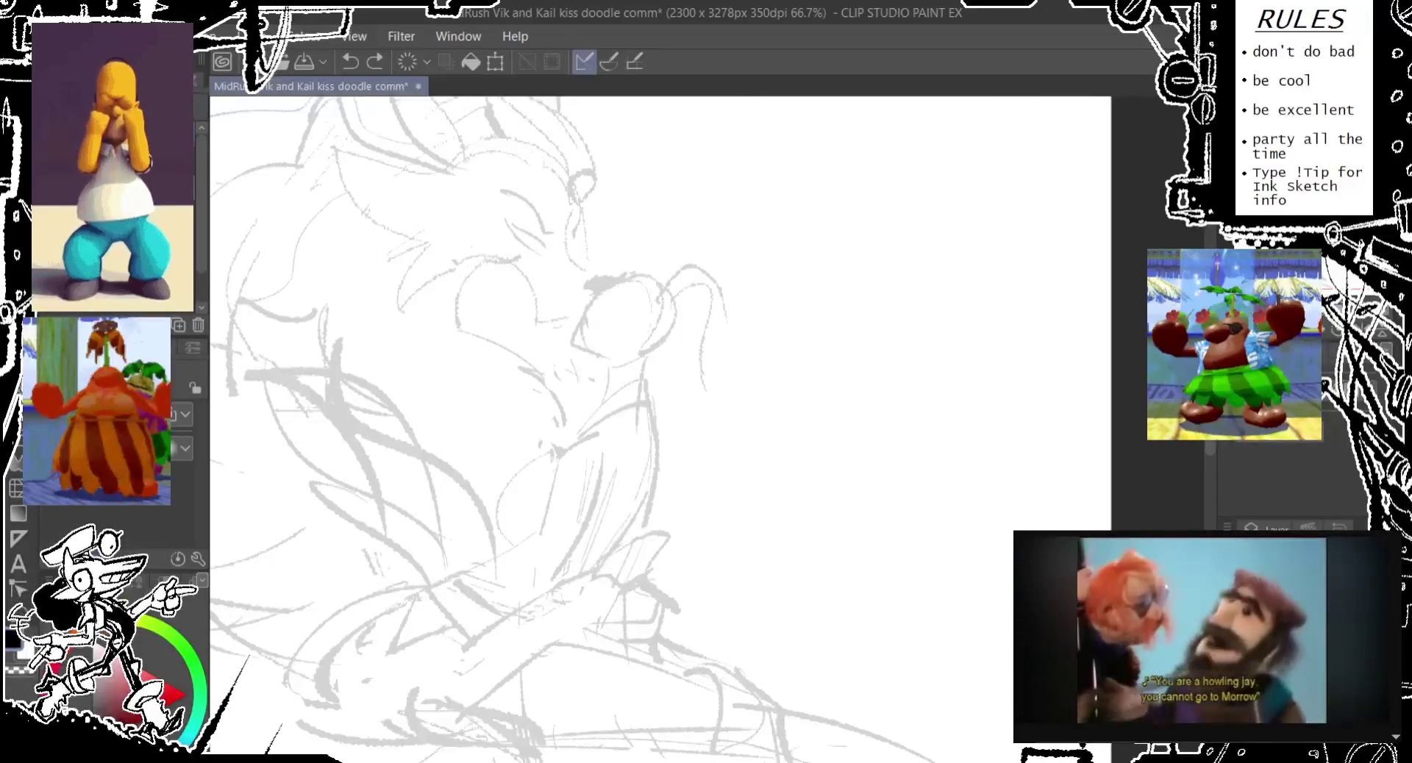
mouse_move(654, 355)
mouse_down()
mouse_move(592, 366)
mouse_move(607, 379)
mouse_move(578, 331)
mouse_move(602, 286)
mouse_move(699, 254)
mouse_move(674, 392)
mouse_move(656, 352)
mouse_move(647, 379)
mouse_move(591, 411)
mouse_up()
key(ctrl+z)
- Rotate the lassoed snout about 10° clockwise, confirm it, and deselect
key(ctrl+t)
drag(856, 380, 710, 393)
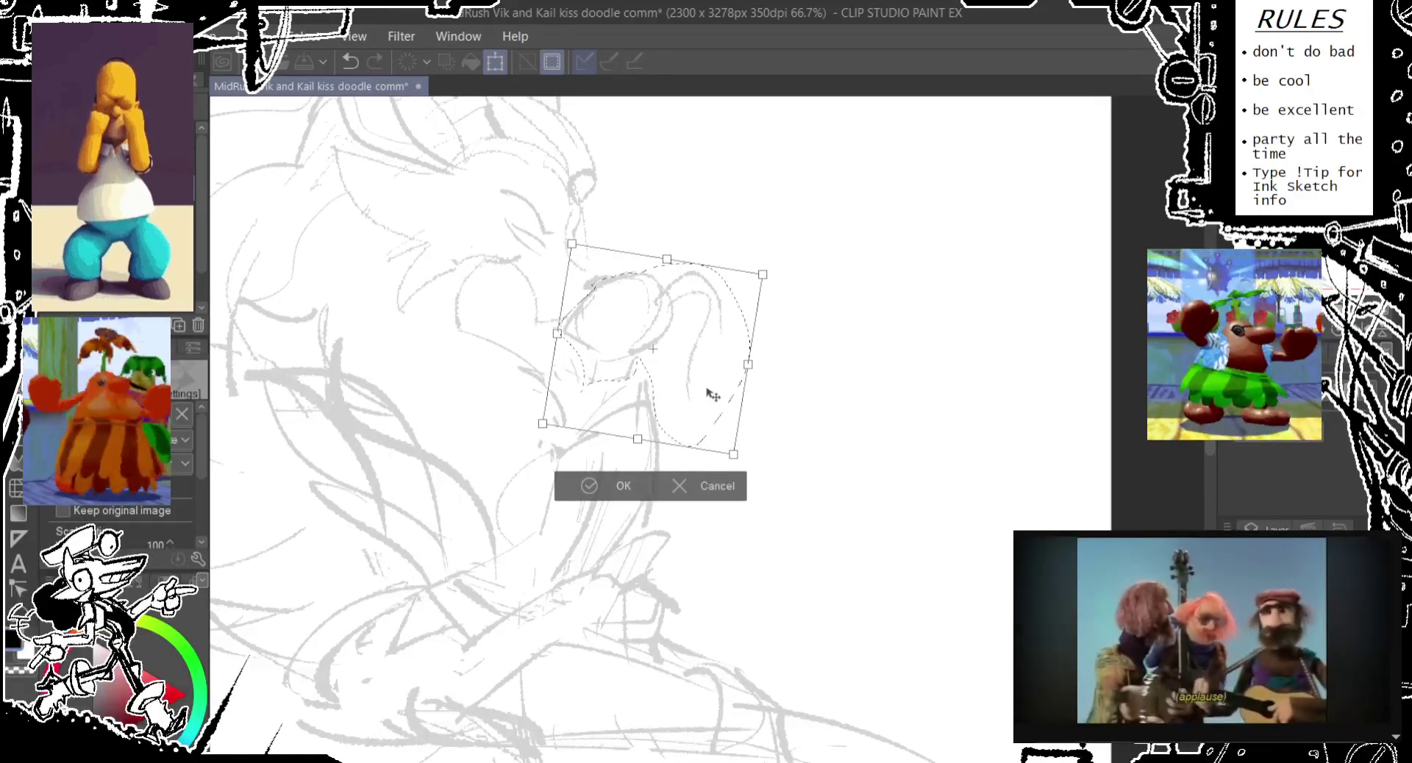
click(592, 486)
click(480, 482)
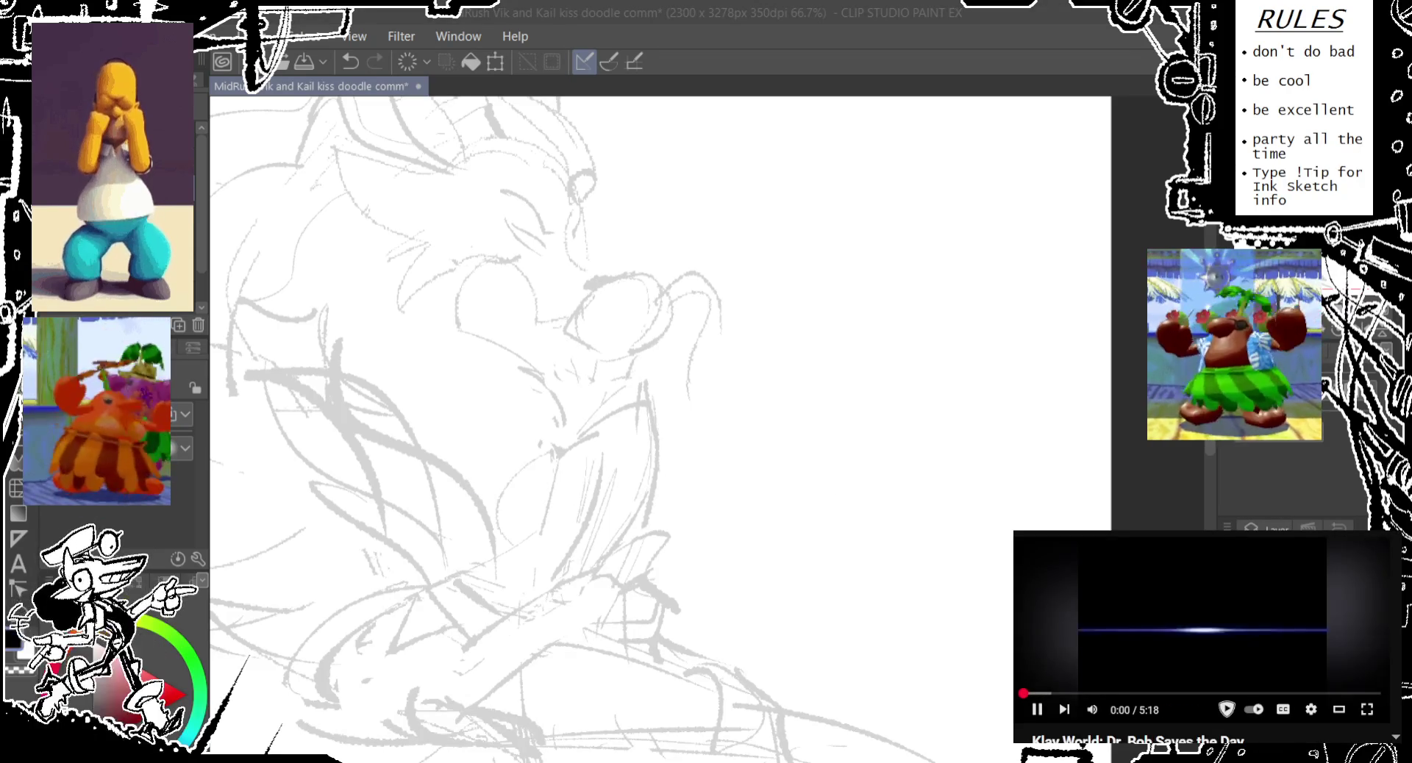
- Pencil a line along the nose, then lasso the snout into a Scale/Rotate transform
click(581, 338)
key(p)
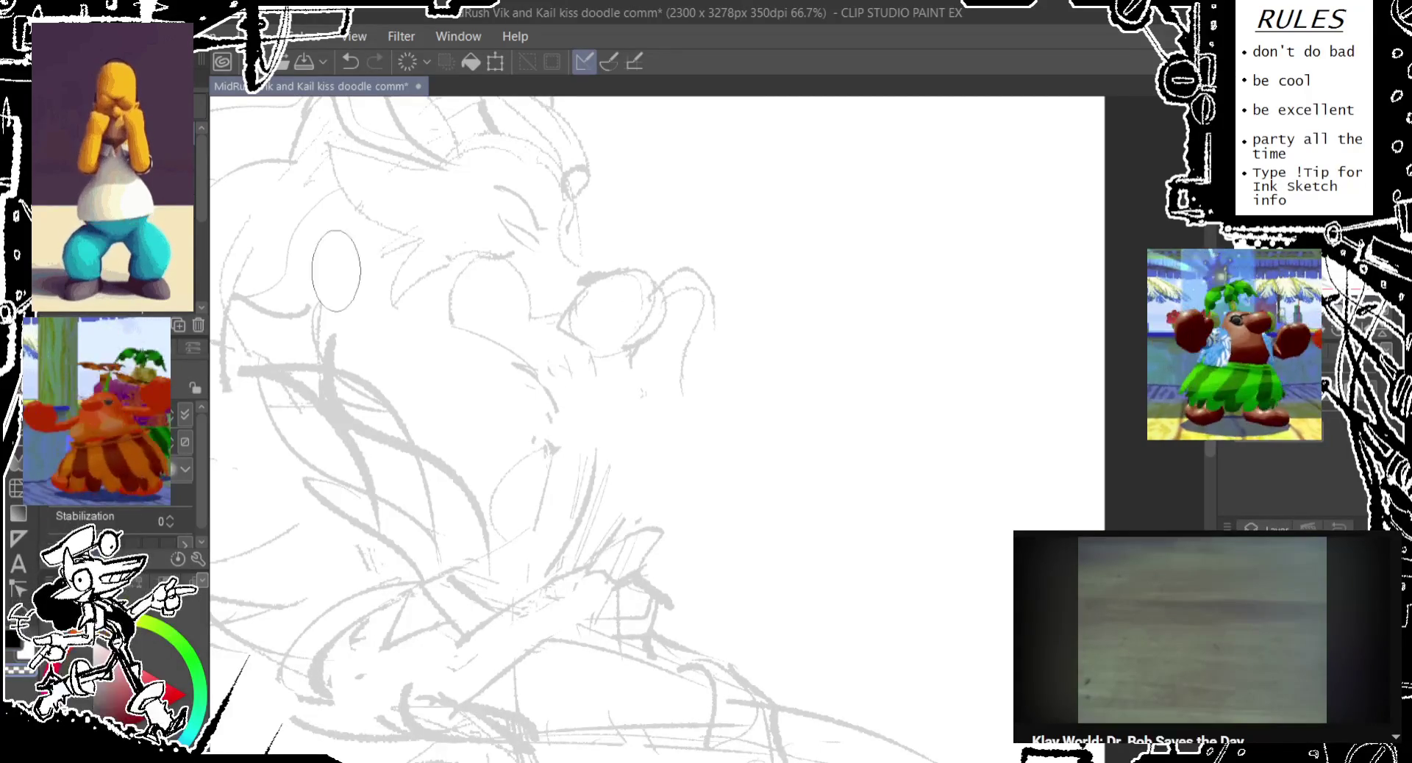
drag(609, 403, 565, 335)
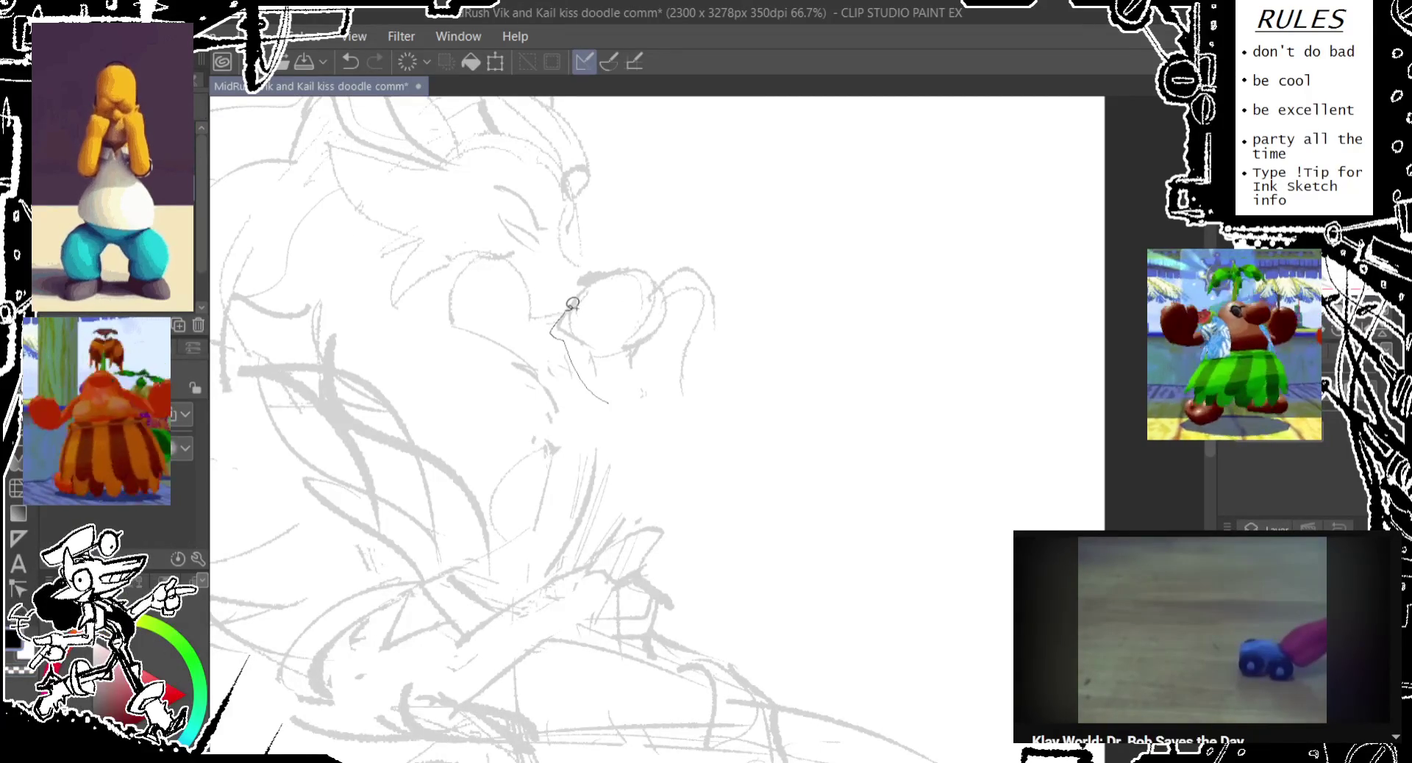
drag(730, 267, 651, 425)
key(ctrl+t)
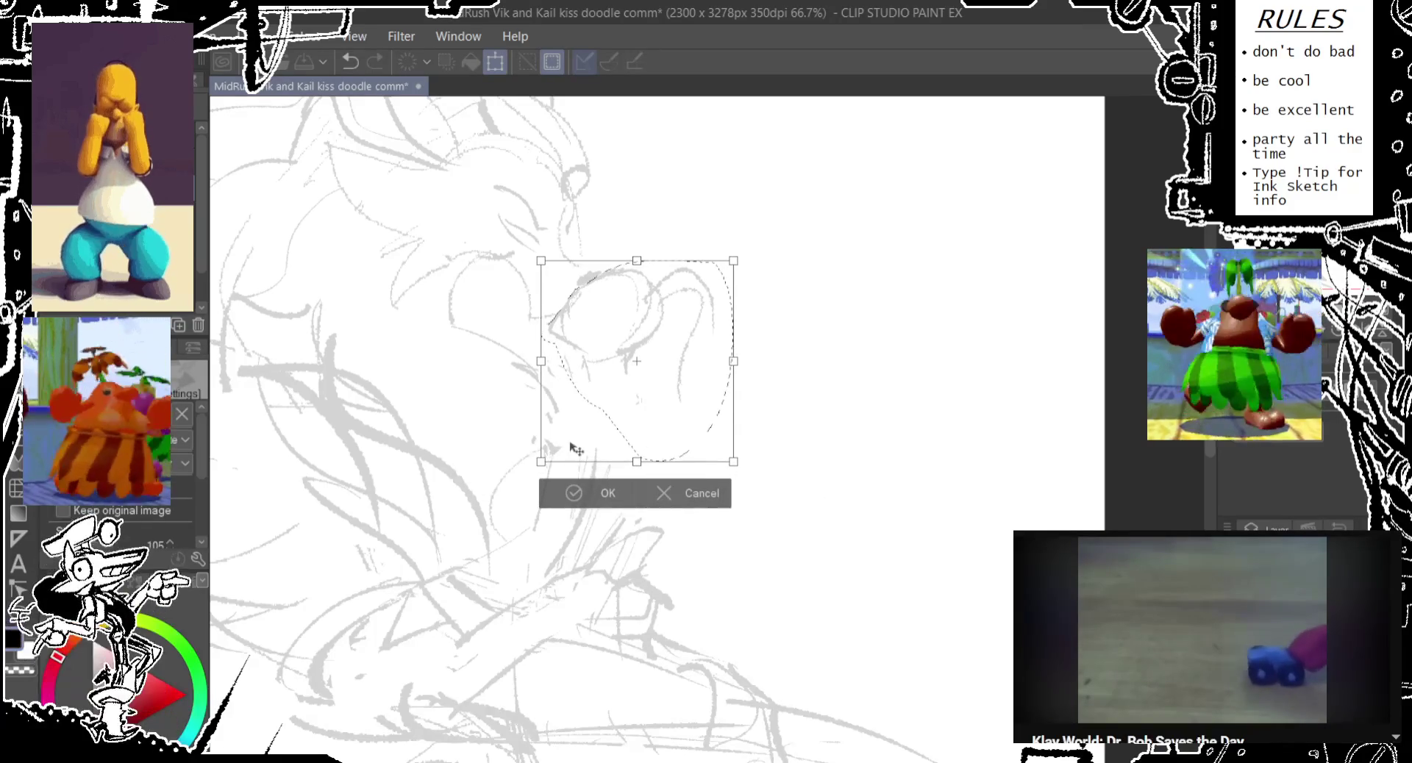
- Enlarge the snout slightly from the bottom-left handle, confirm, and deselect
drag(541, 461, 581, 437)
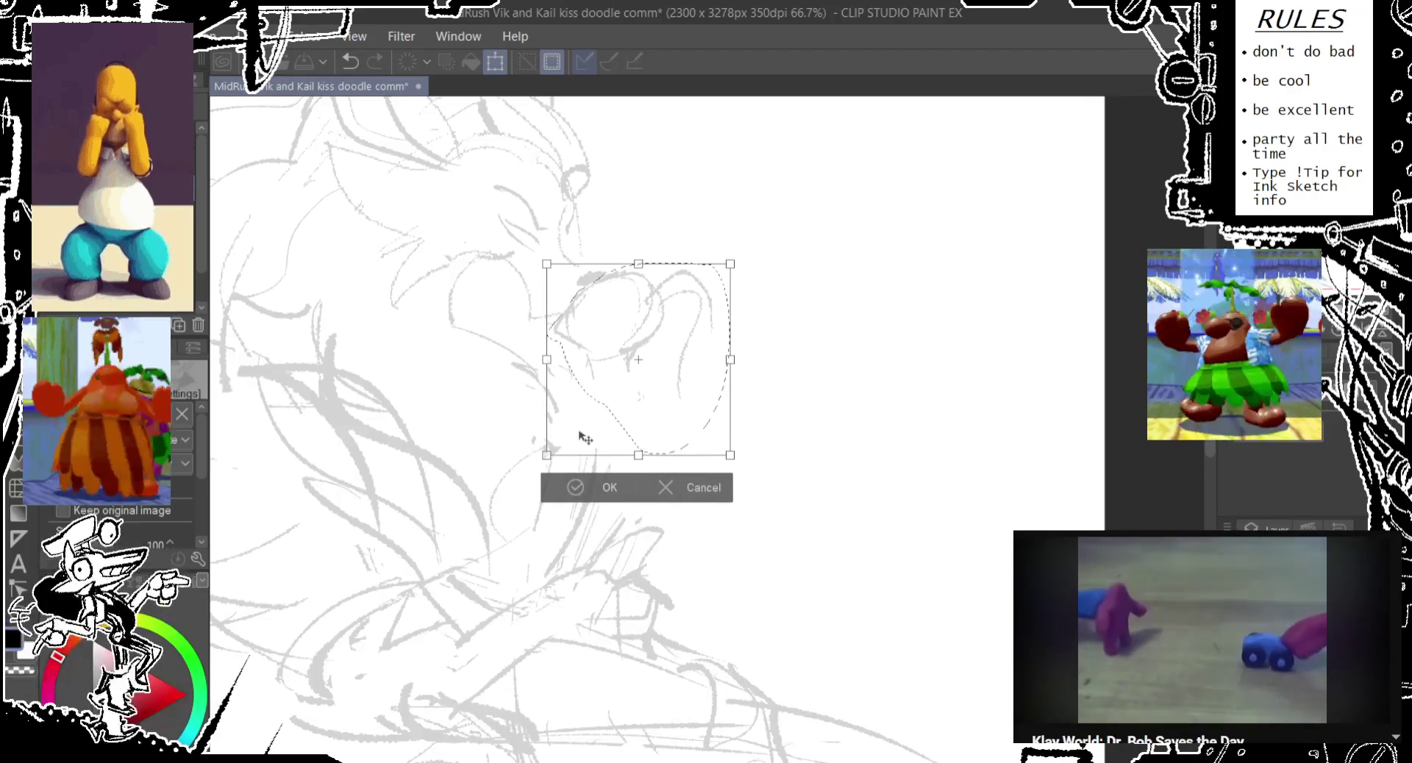
click(565, 489)
key(ctrl+d)
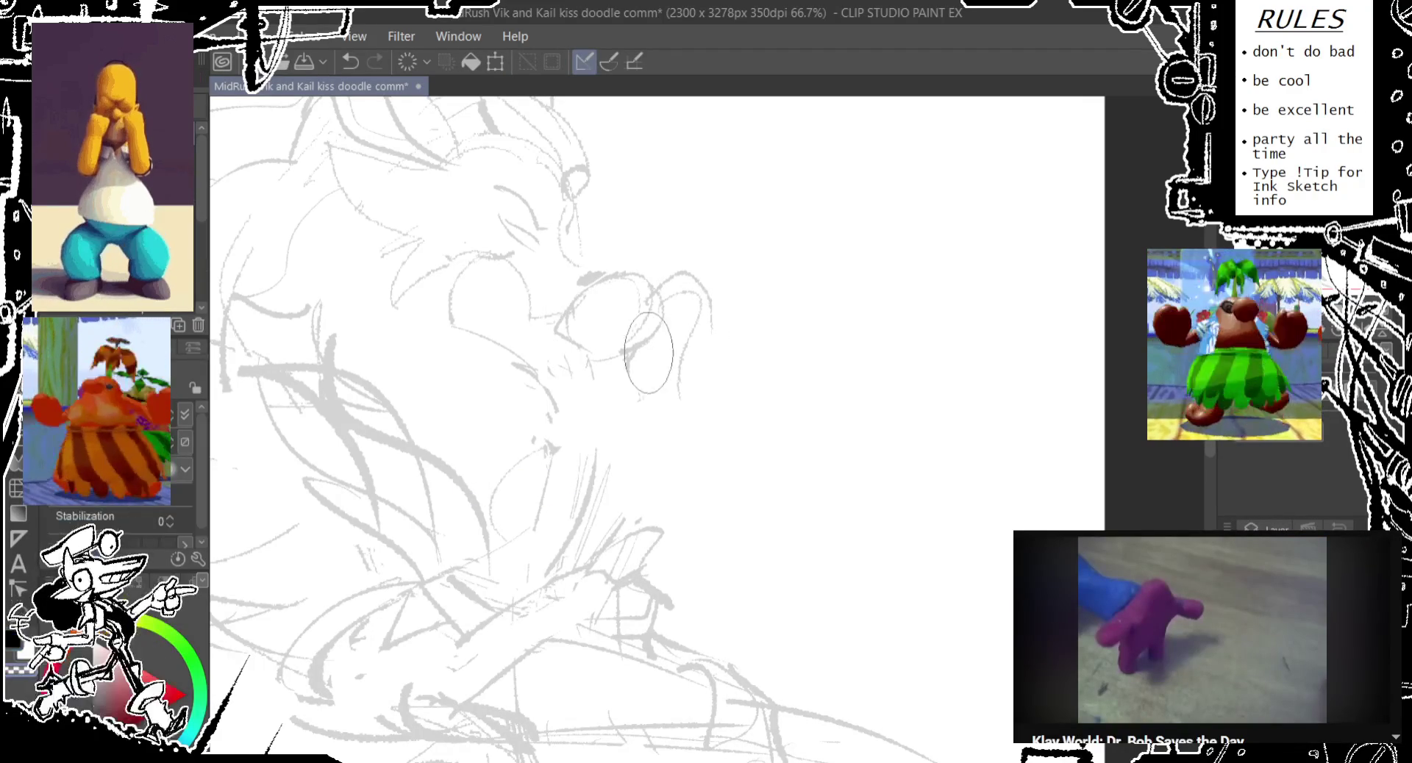
- Sketch diagonal lines under the mouth and curling strands off the snout tip, undoing the last stray stroke
drag(581, 332, 636, 357)
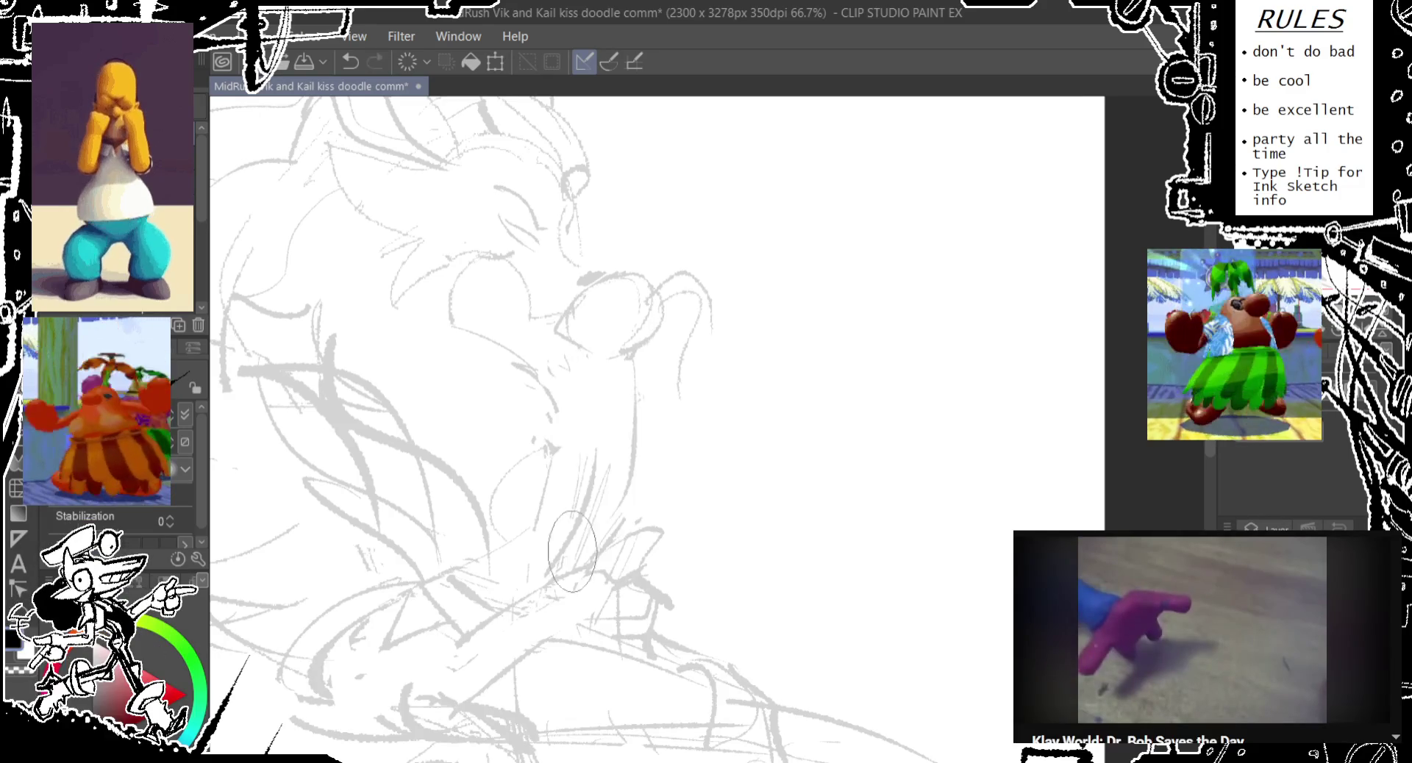
mouse_move(631, 383)
mouse_down()
mouse_move(610, 438)
mouse_move(581, 353)
mouse_move(643, 370)
mouse_move(586, 368)
mouse_up()
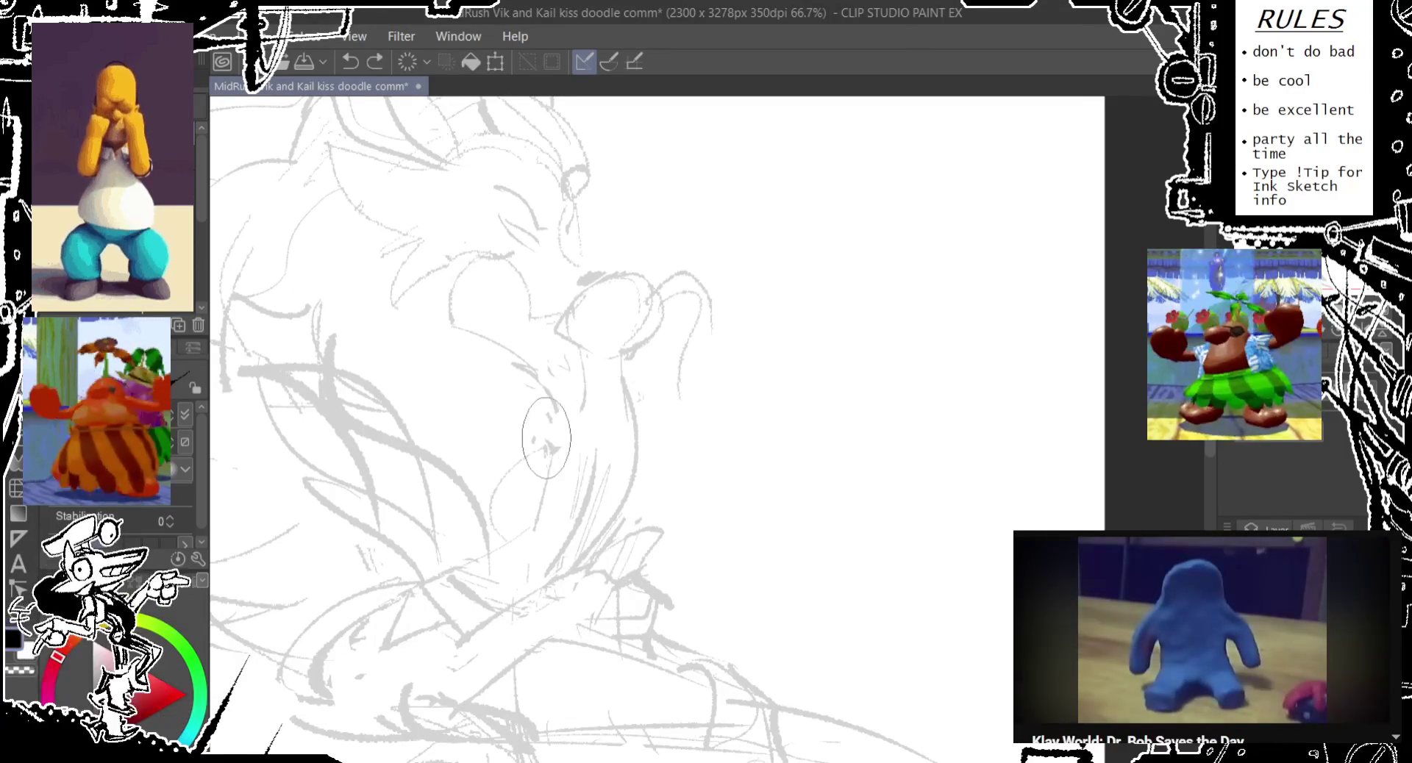
drag(545, 444, 629, 403)
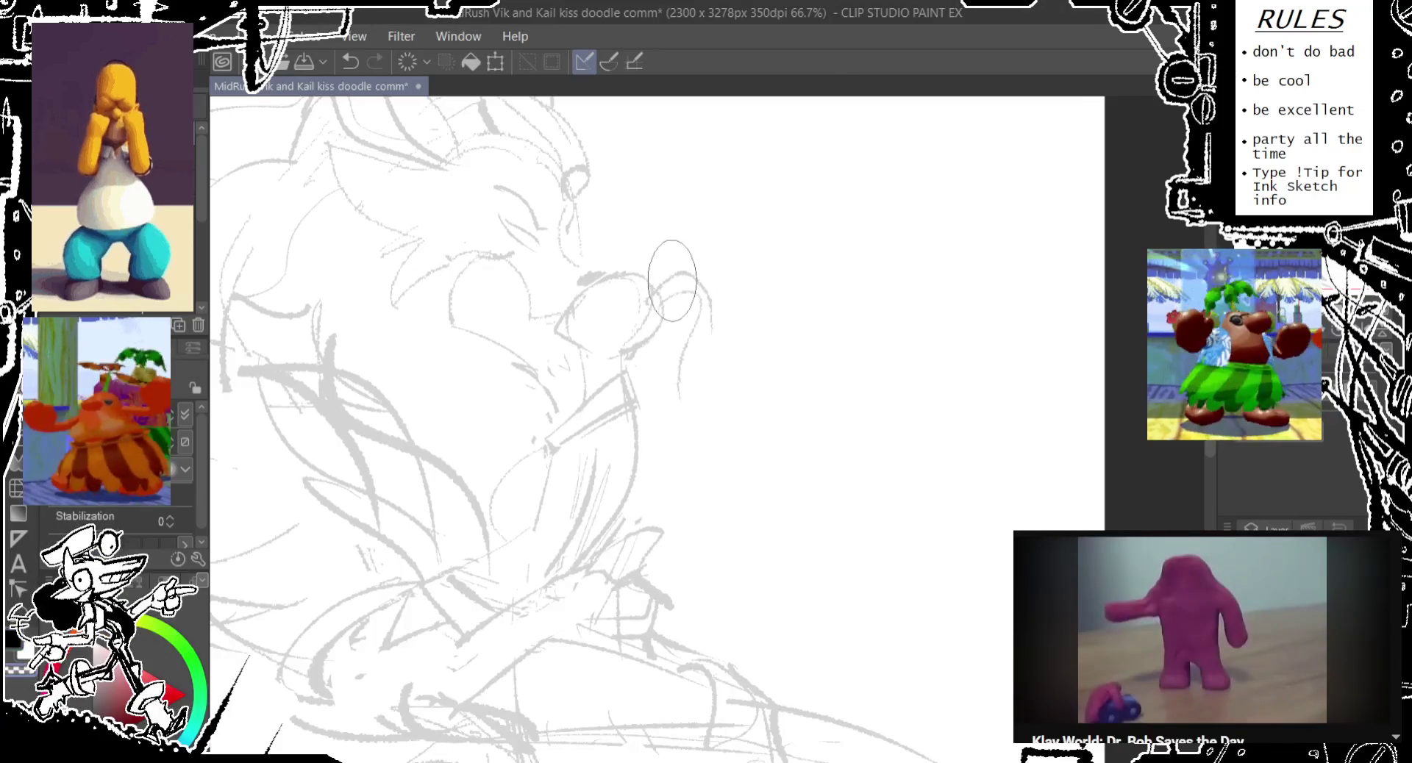
mouse_move(677, 298)
mouse_down()
mouse_move(738, 316)
mouse_move(736, 419)
mouse_up()
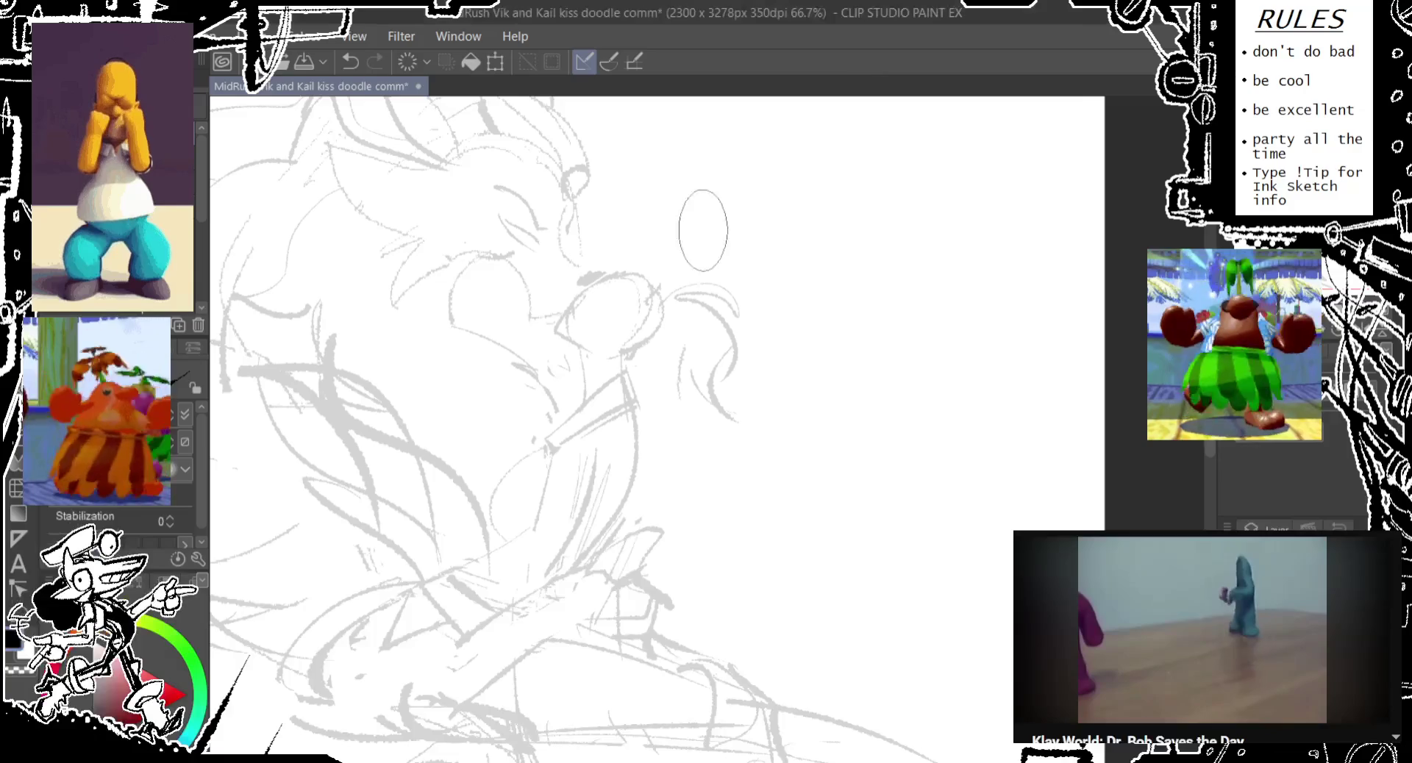
key(ctrl+z)
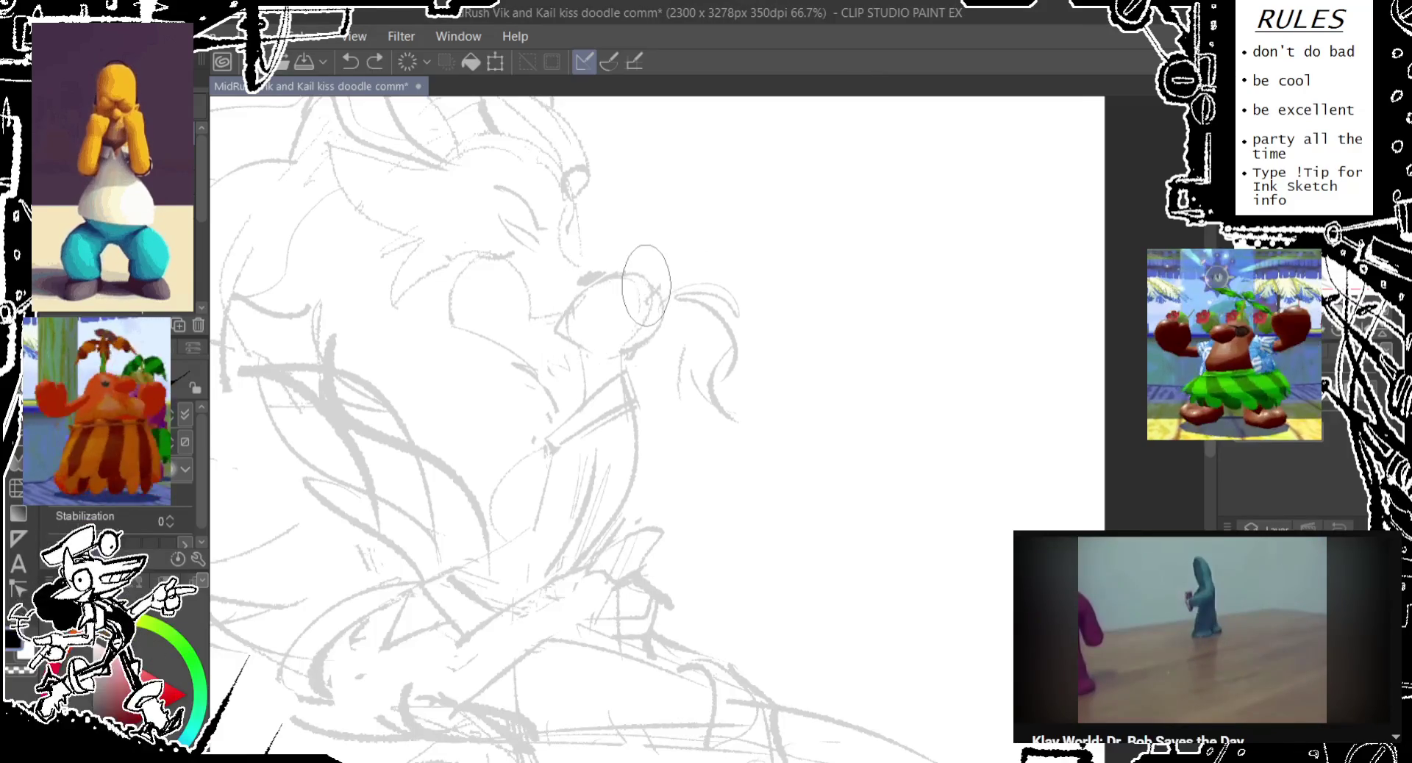
- Lasso the muzzle and stretch it slightly larger and leftward, then confirm
drag(578, 281, 660, 302)
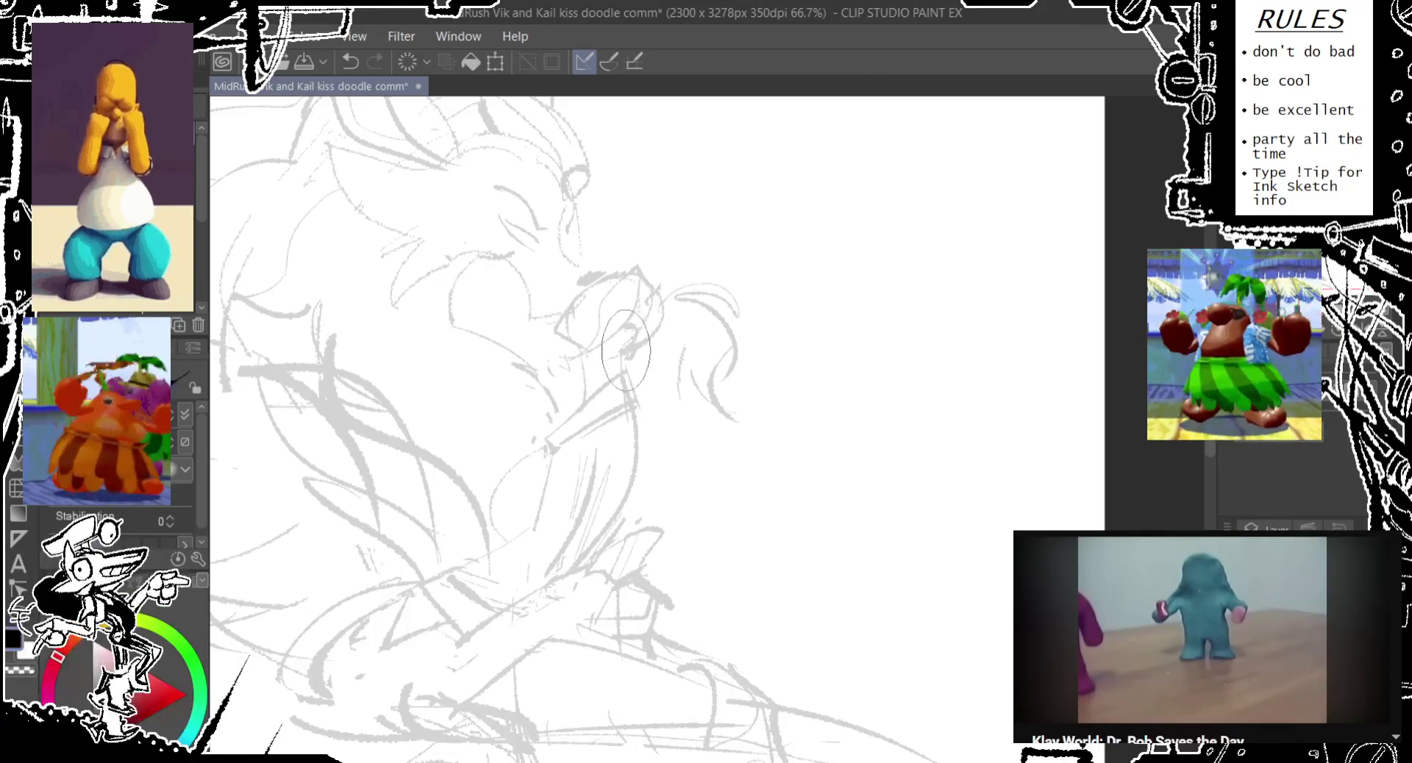
key(ctrl+z)
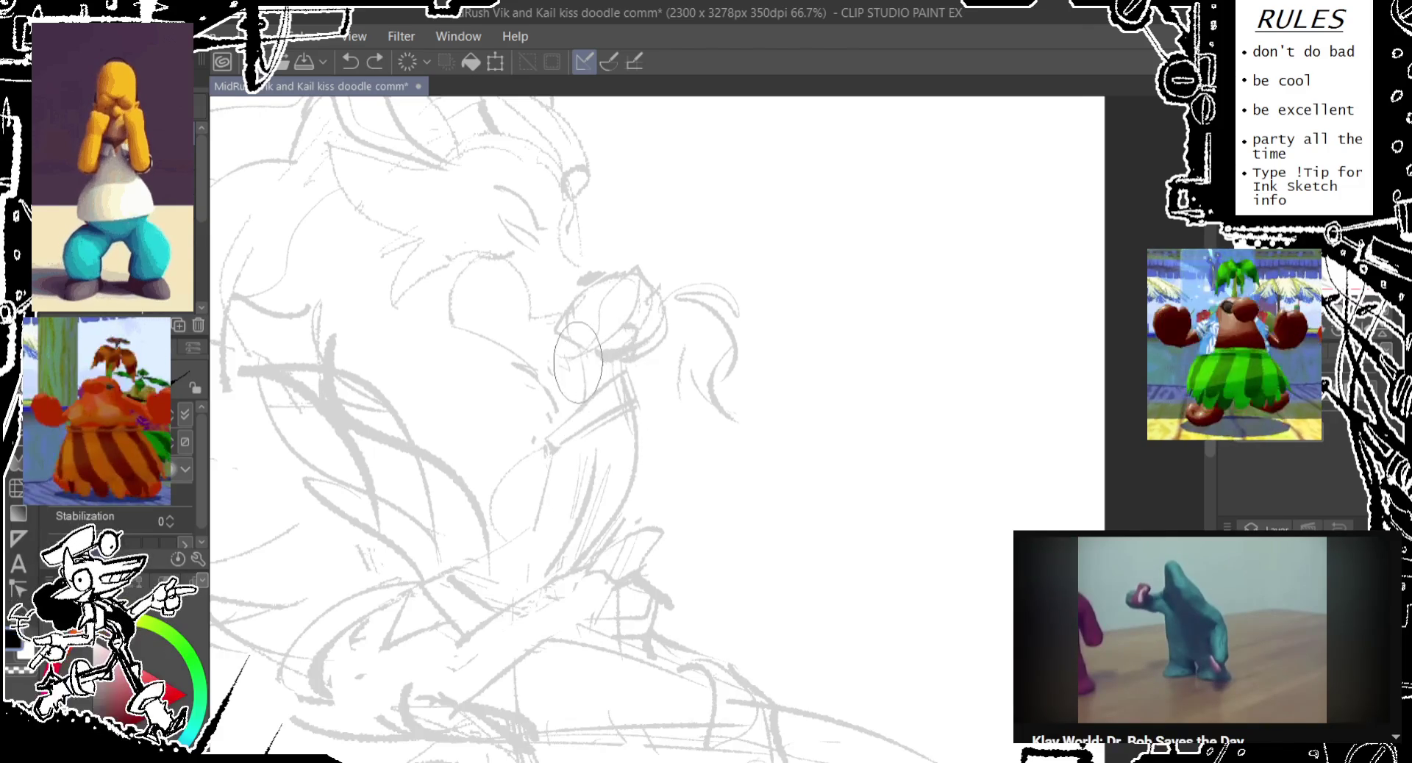
scroll(578, 362, down, 2)
scroll(698, 349, down, 1)
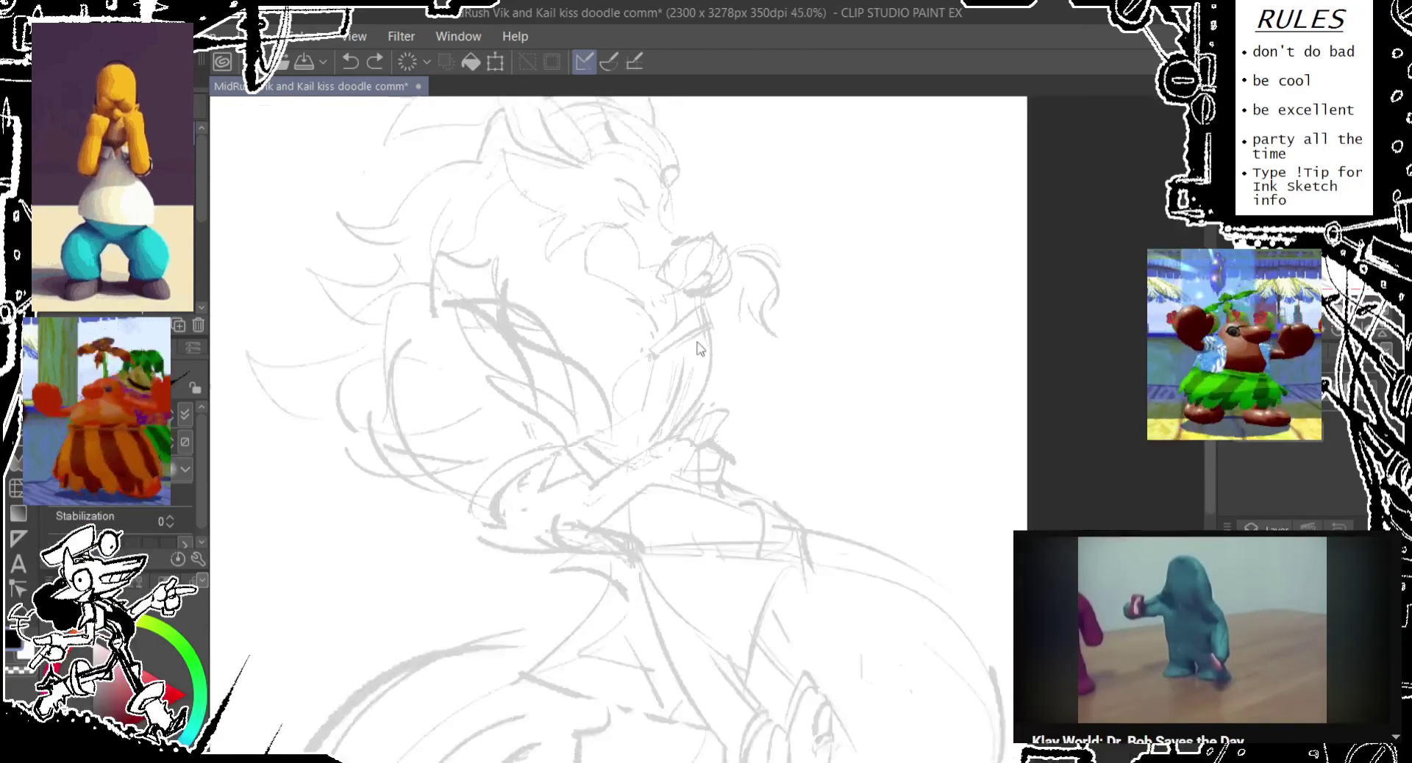
scroll(699, 348, up, 1)
scroll(684, 324, up, 1)
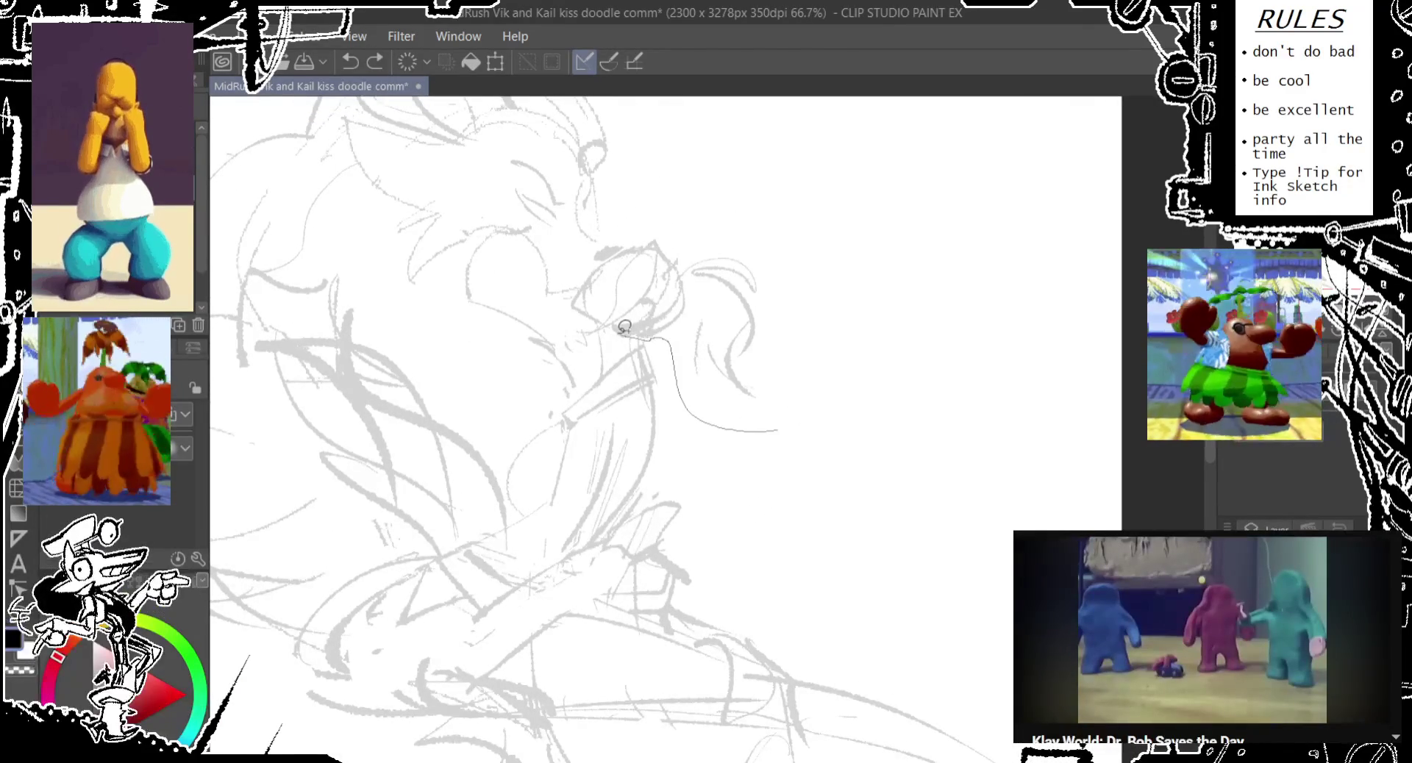
drag(625, 327, 589, 325)
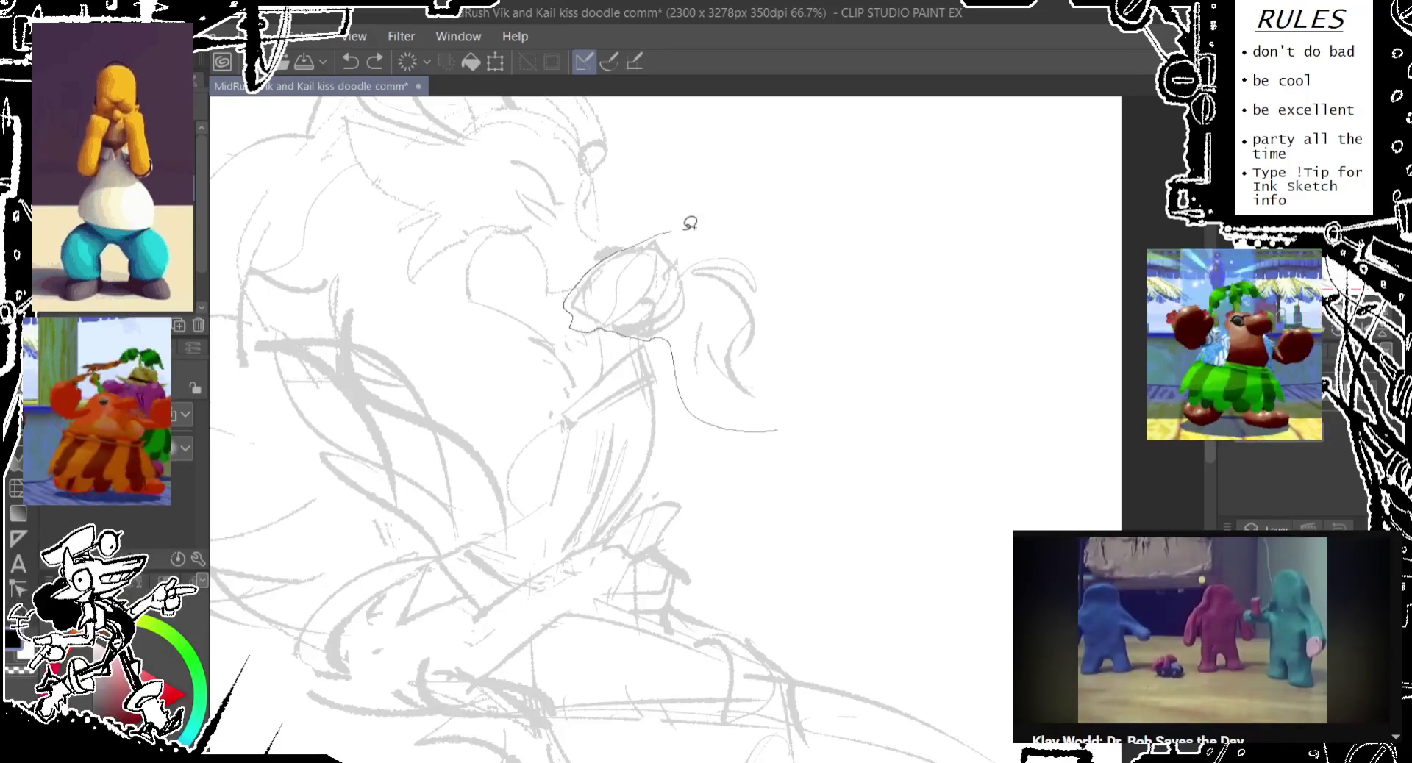
drag(690, 223, 757, 409)
key(ctrl+t)
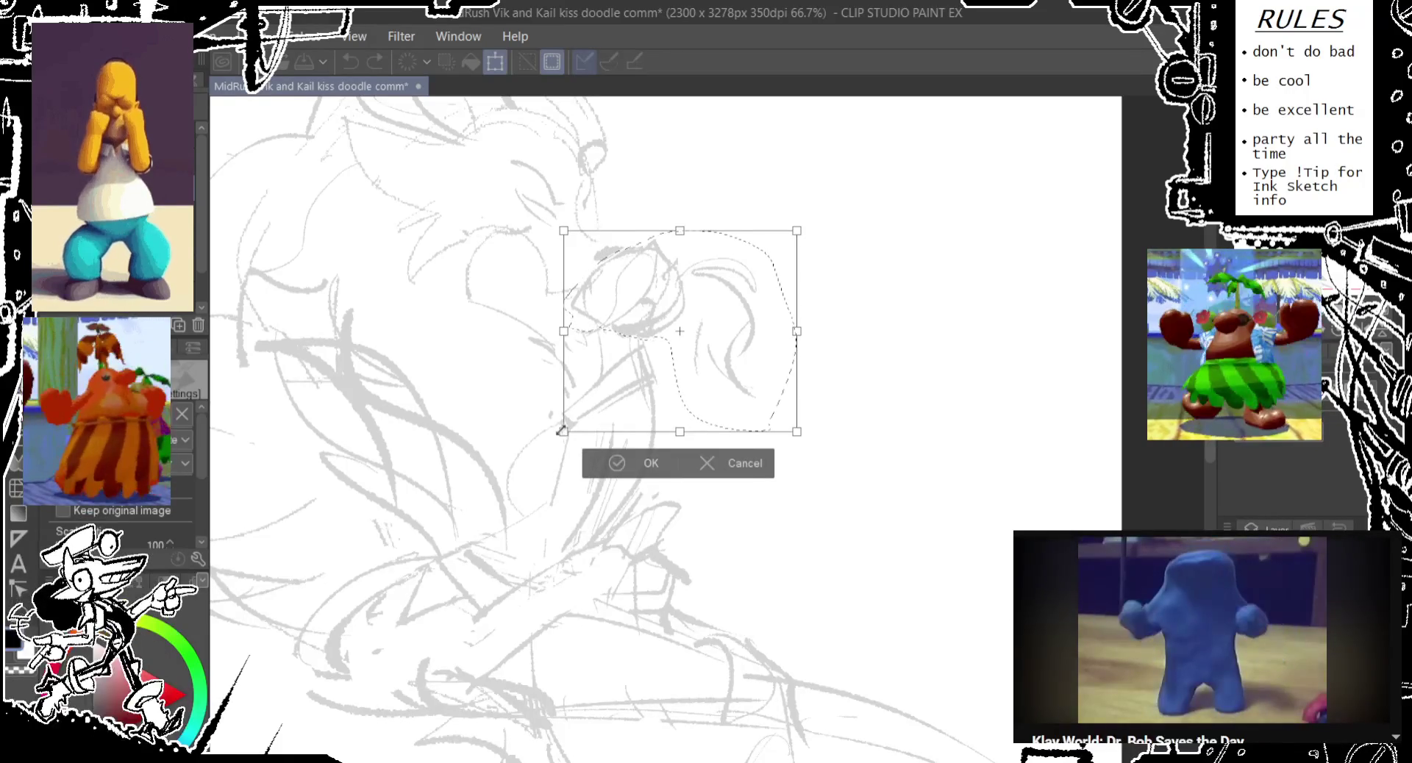
drag(558, 340, 548, 346)
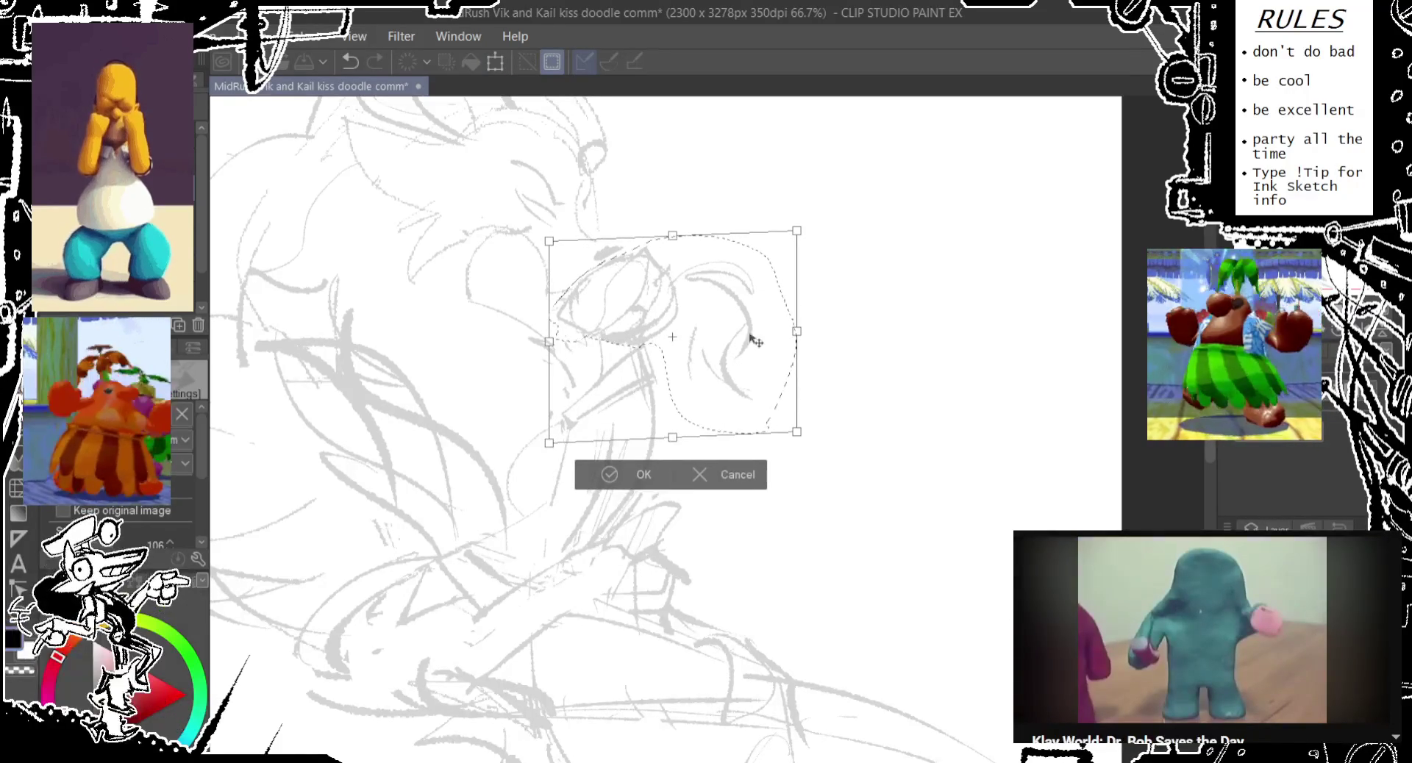
drag(763, 319, 767, 316)
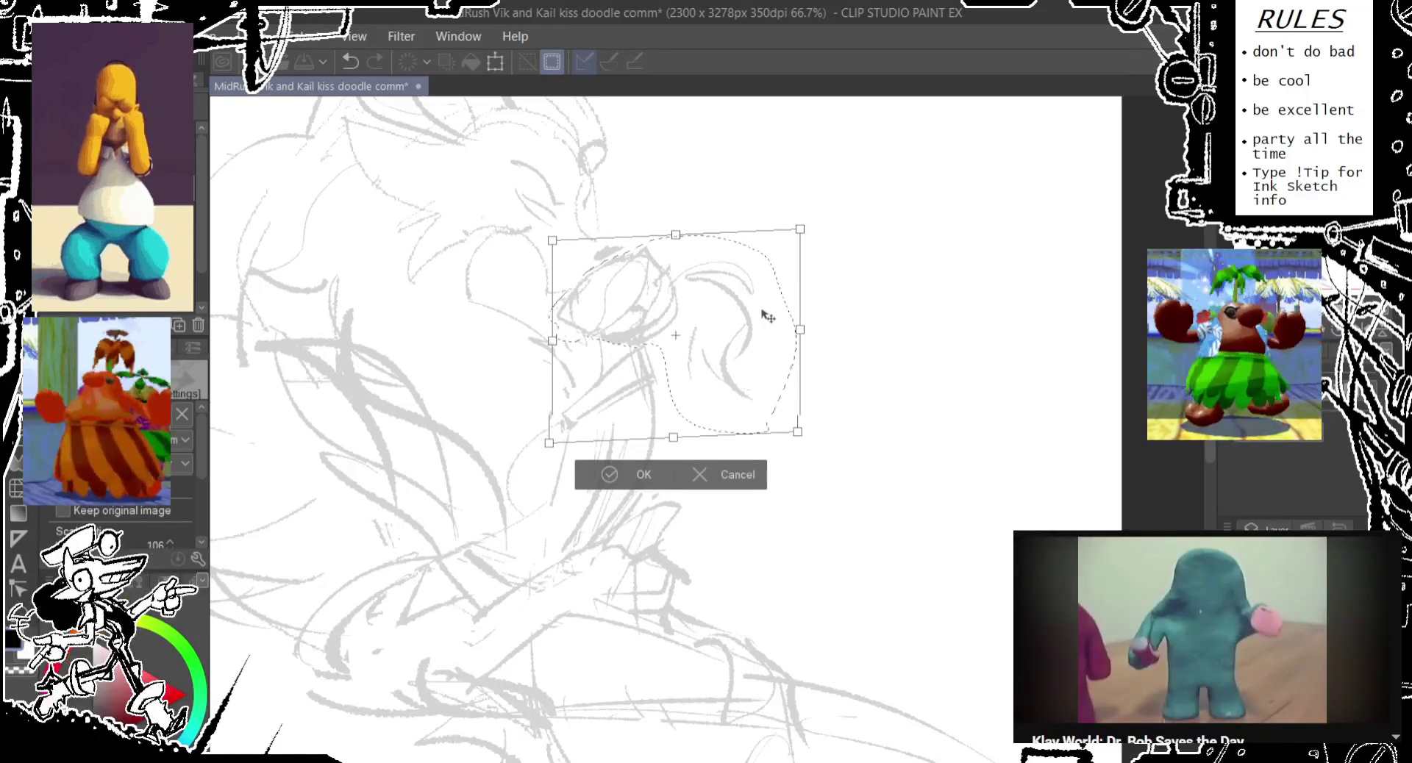
click(610, 476)
- Reselect the muzzle and face area, scale it to about 107%, shift it down, and deselect
scroll(592, 316, down, 1)
scroll(600, 293, down, 1)
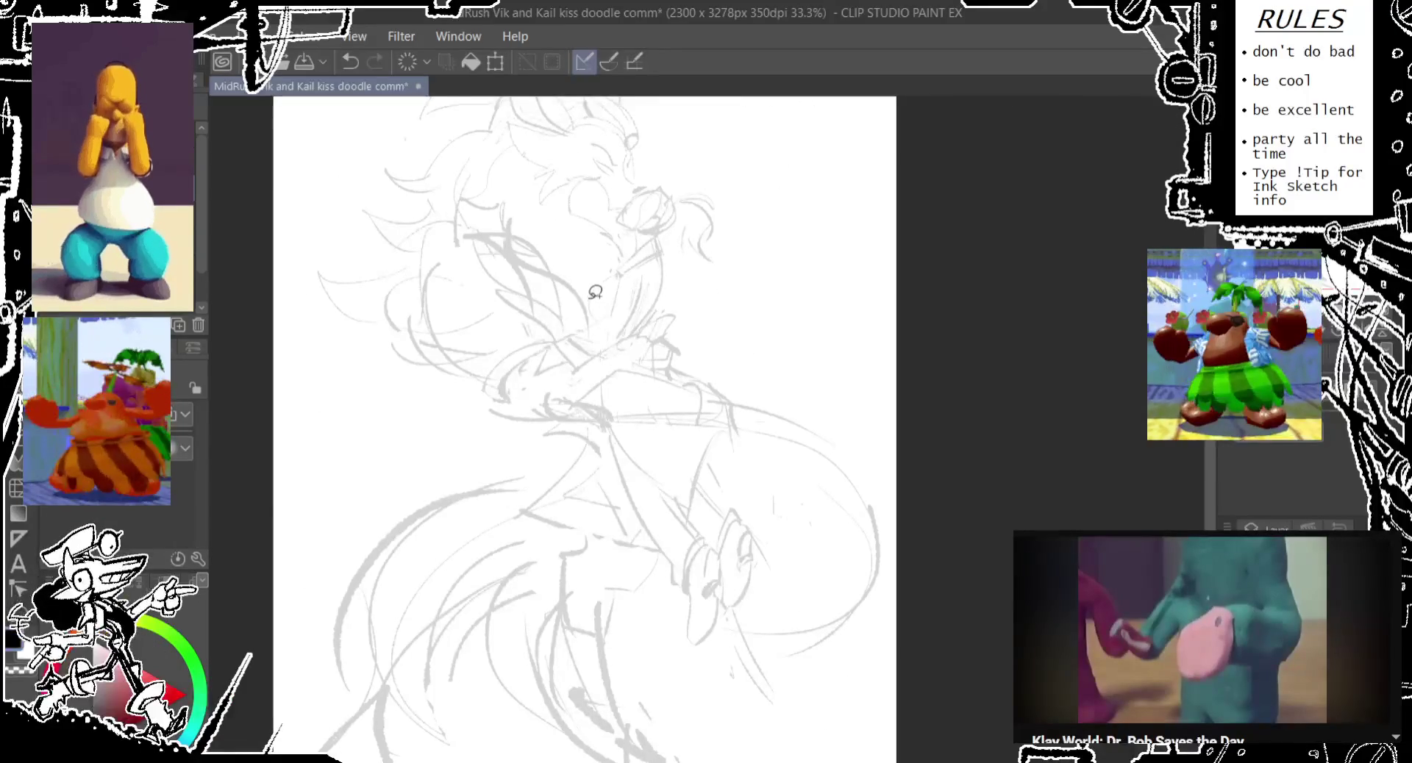
scroll(671, 188, up, 1)
scroll(691, 152, up, 1)
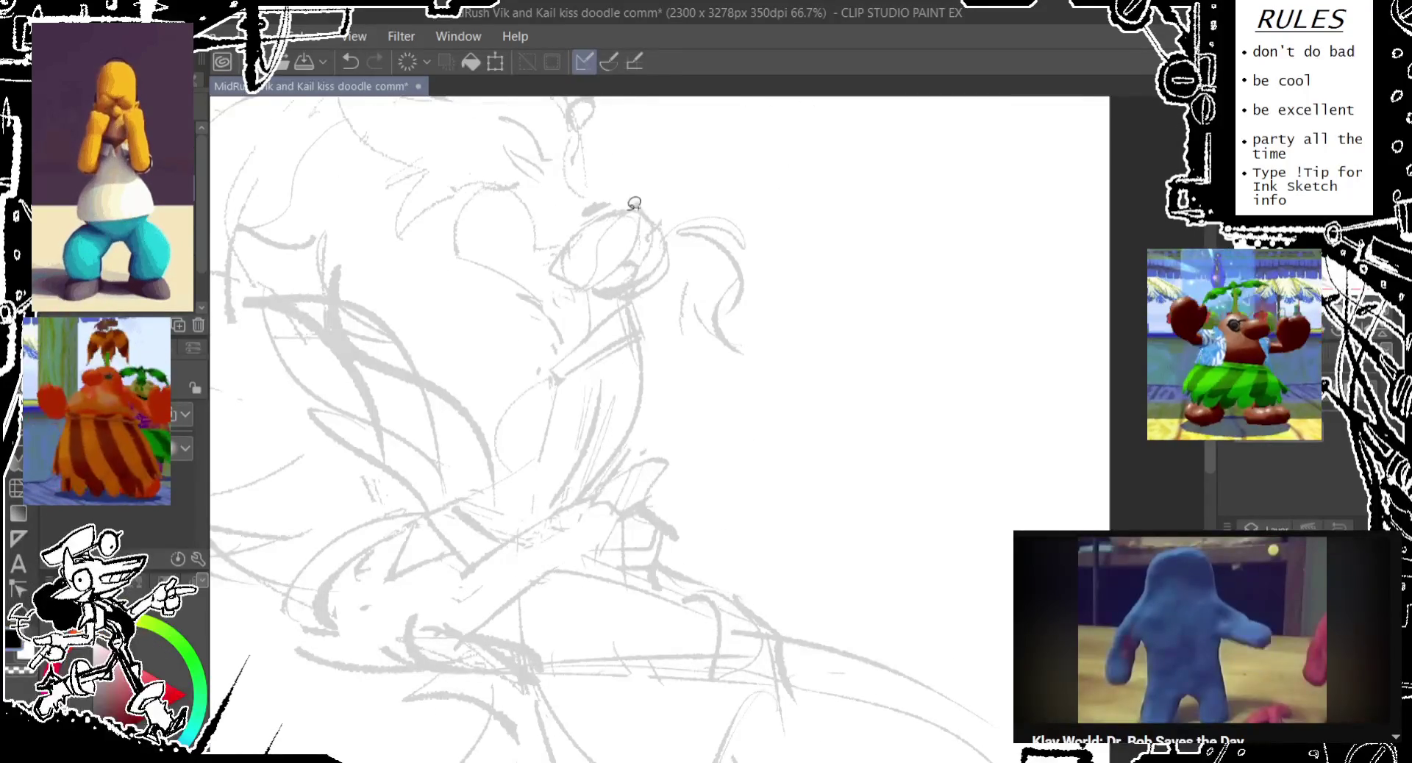
key(ctrl+t)
key(Escape)
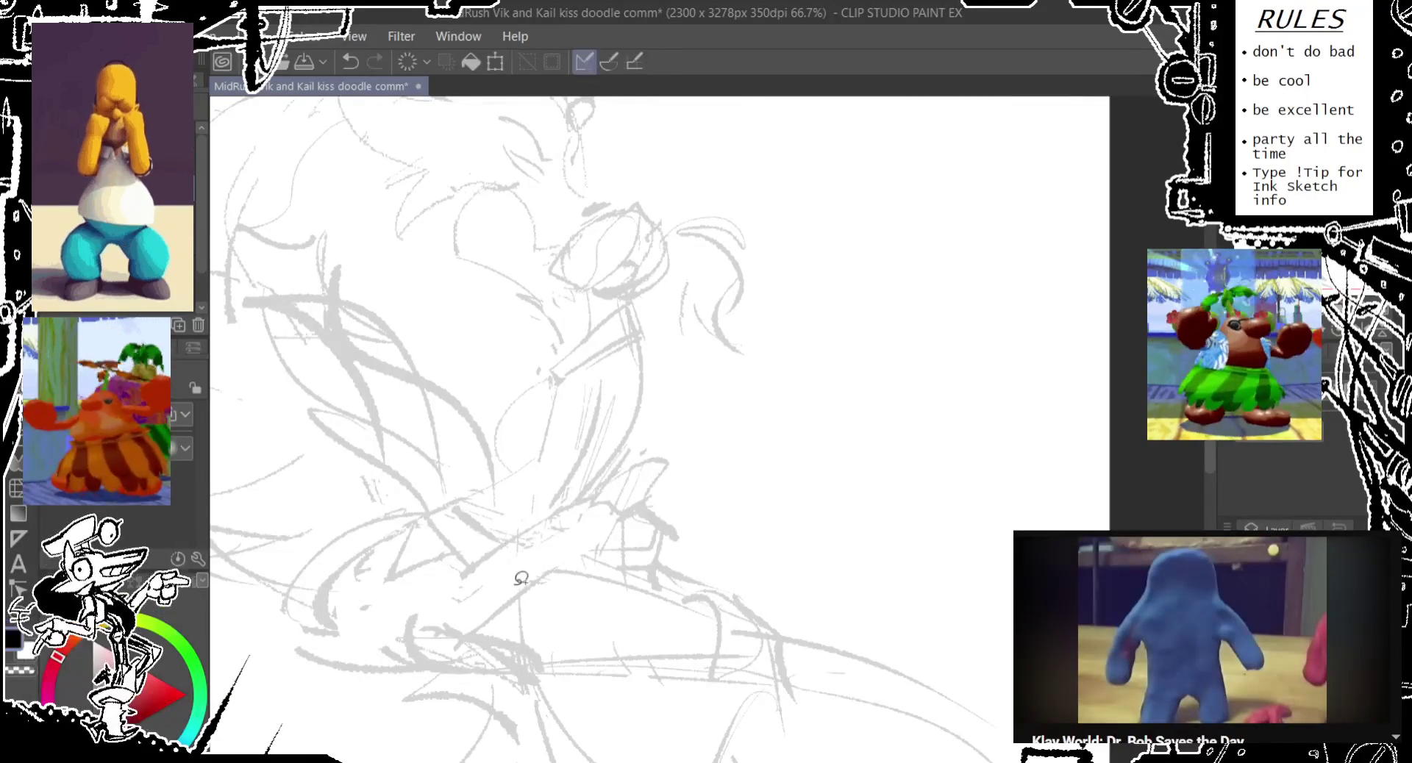
key(m)
drag(551, 294, 573, 318)
key(ctrl+t)
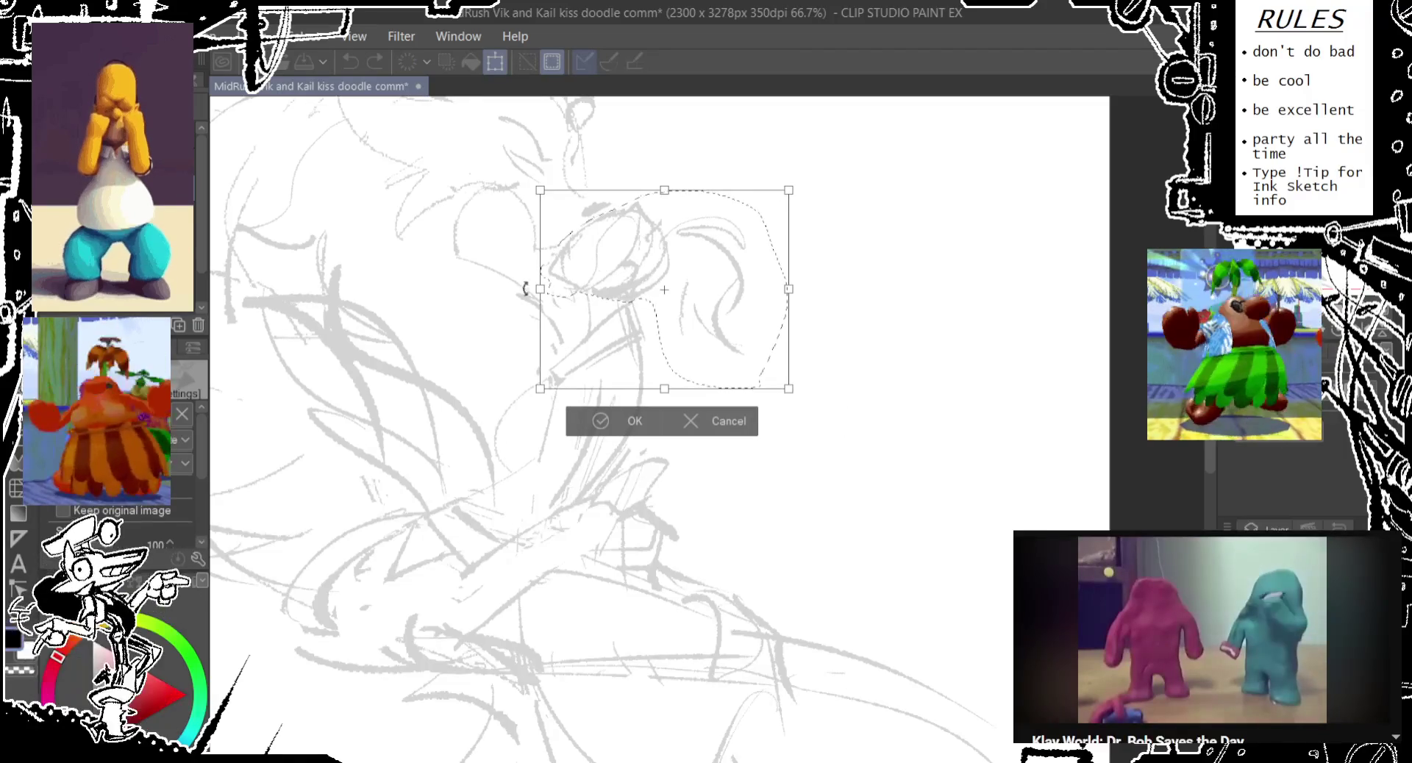
drag(790, 191, 801, 181)
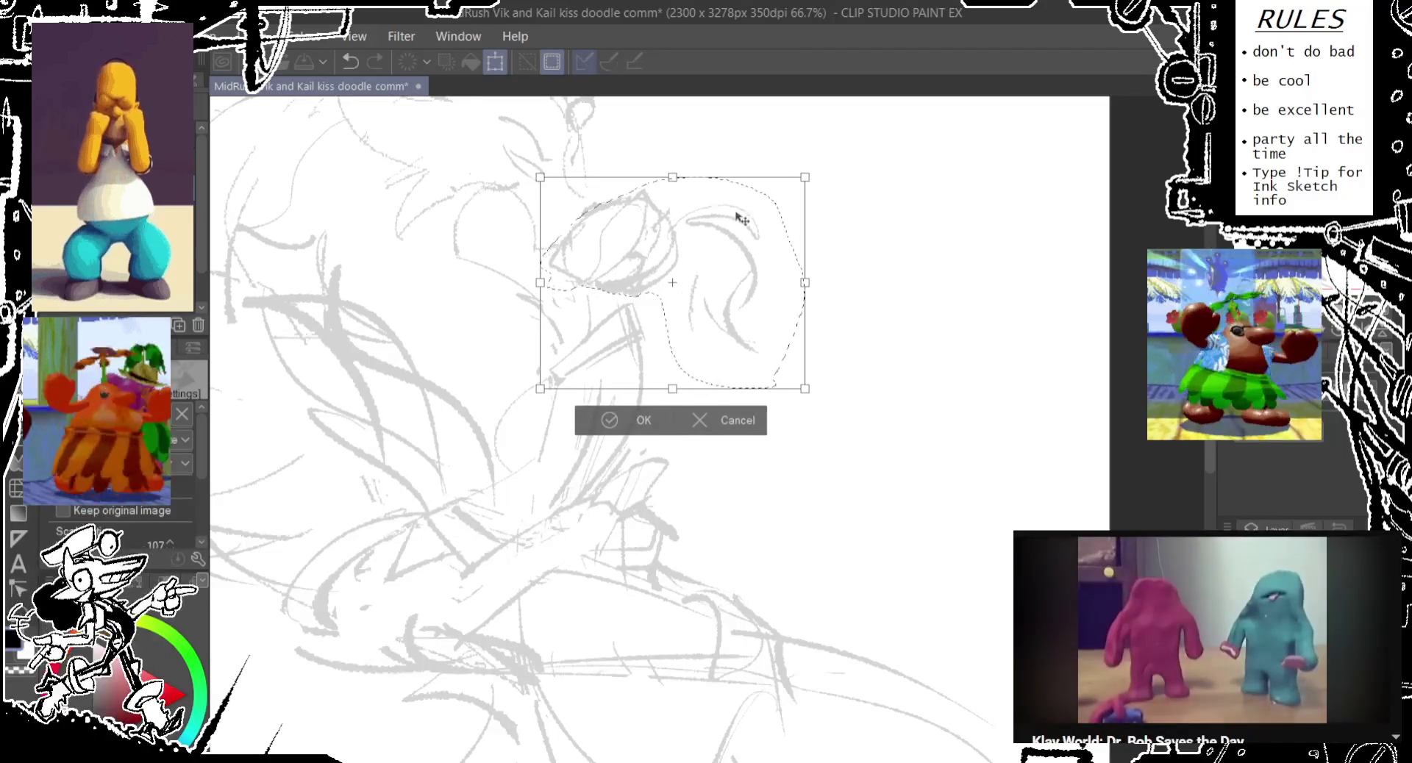
drag(734, 215, 741, 228)
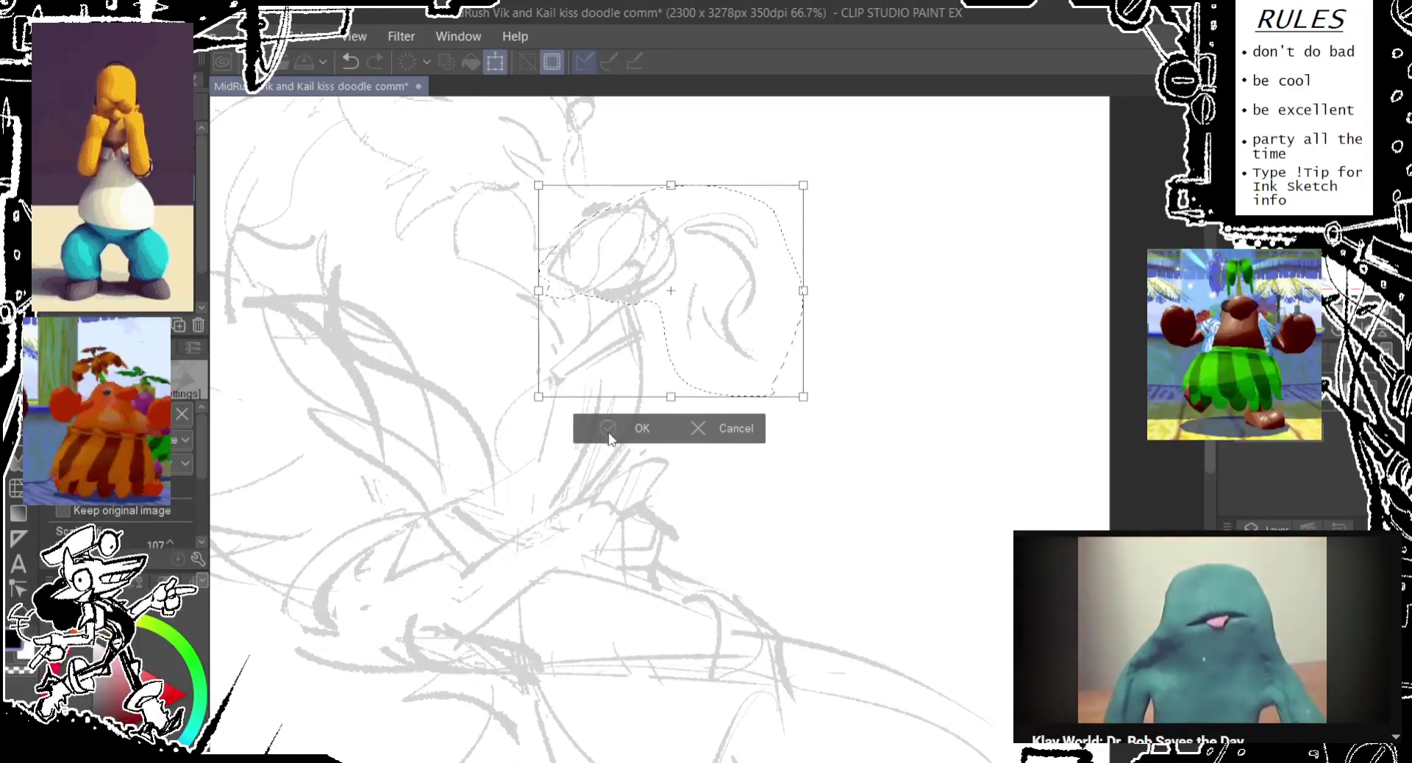
key(Return)
drag(427, 332, 599, 610)
key(ctrl+d)
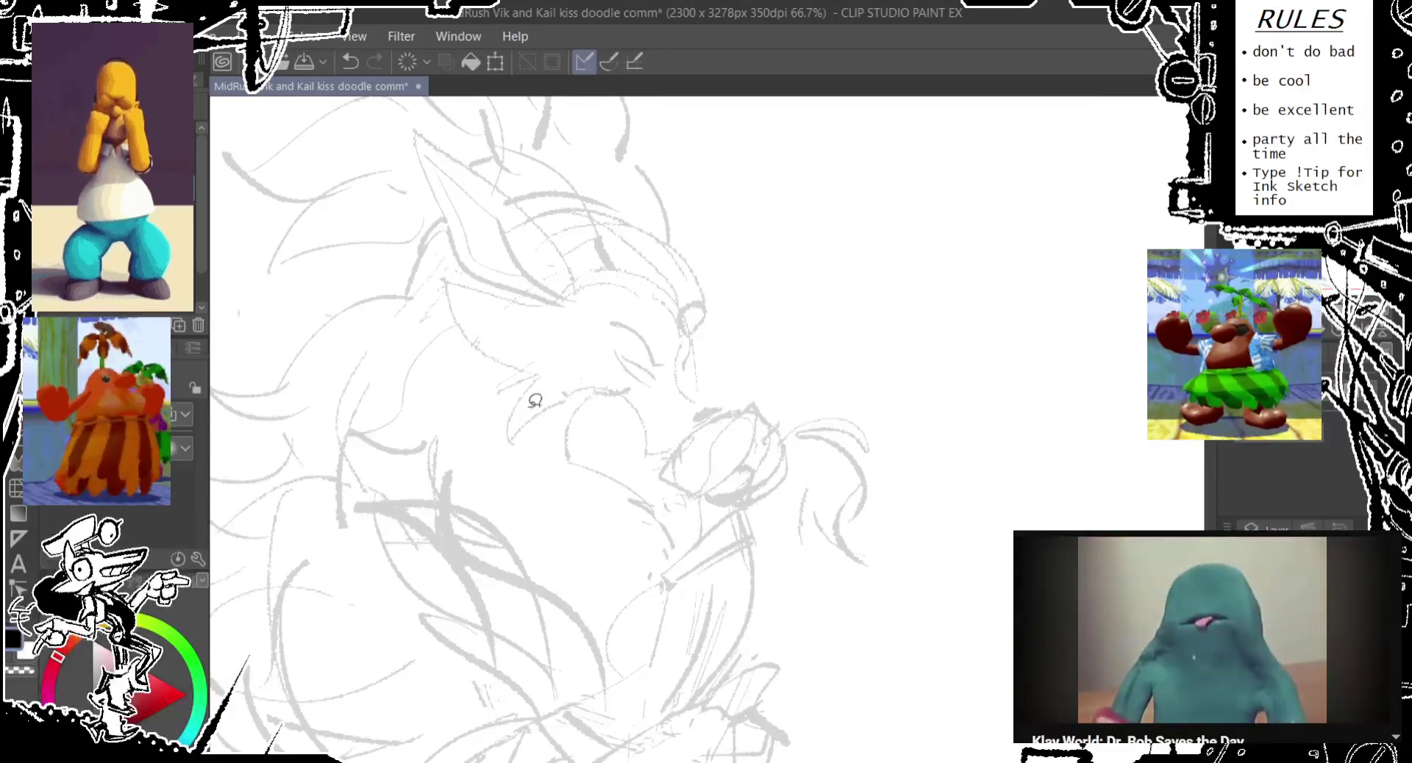
- Lasso around the entire head, including jaw and top of the mane
drag(536, 400, 565, 453)
drag(551, 526, 493, 426)
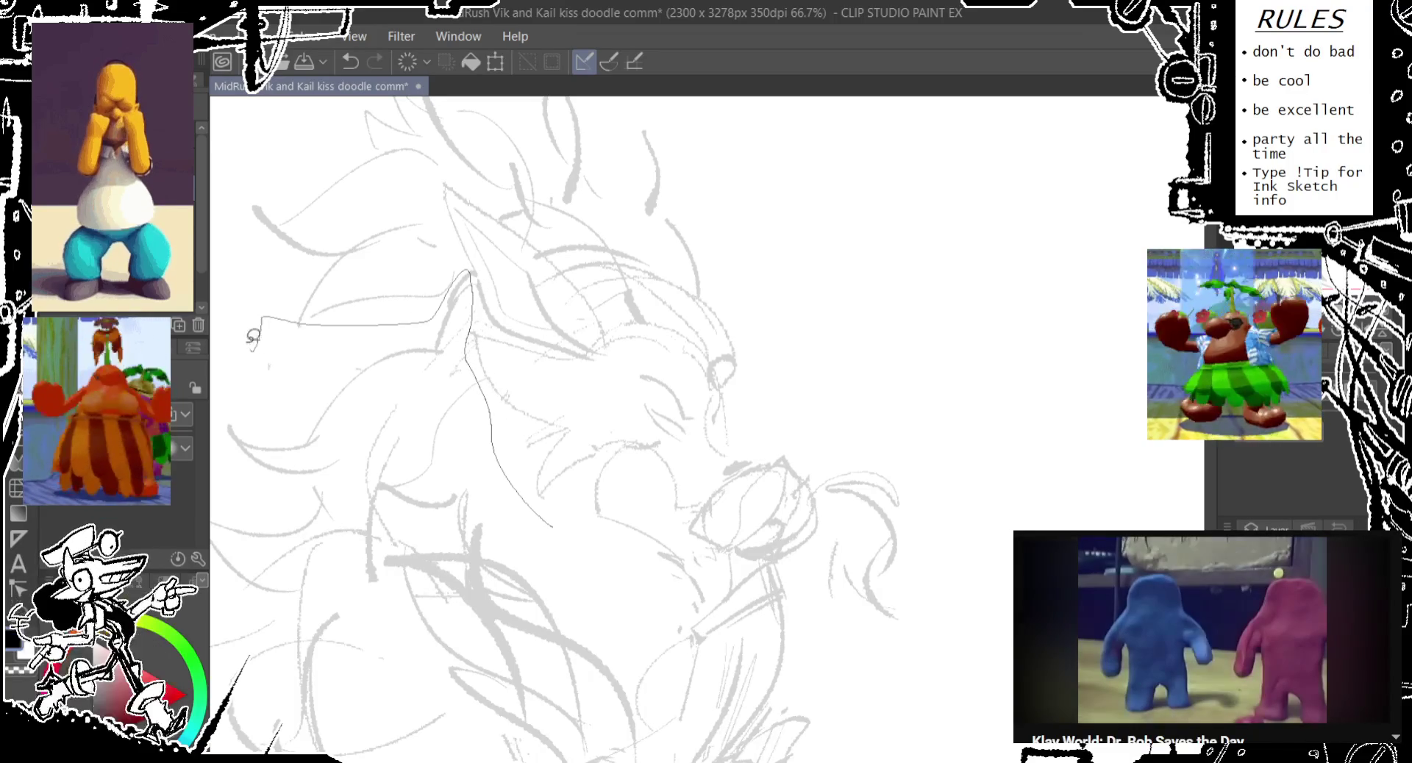
mouse_move(441, 310)
mouse_down()
mouse_move(280, 84)
mouse_move(819, 264)
mouse_move(819, 541)
mouse_move(761, 582)
mouse_up()
scroll(358, 101, up, 4)
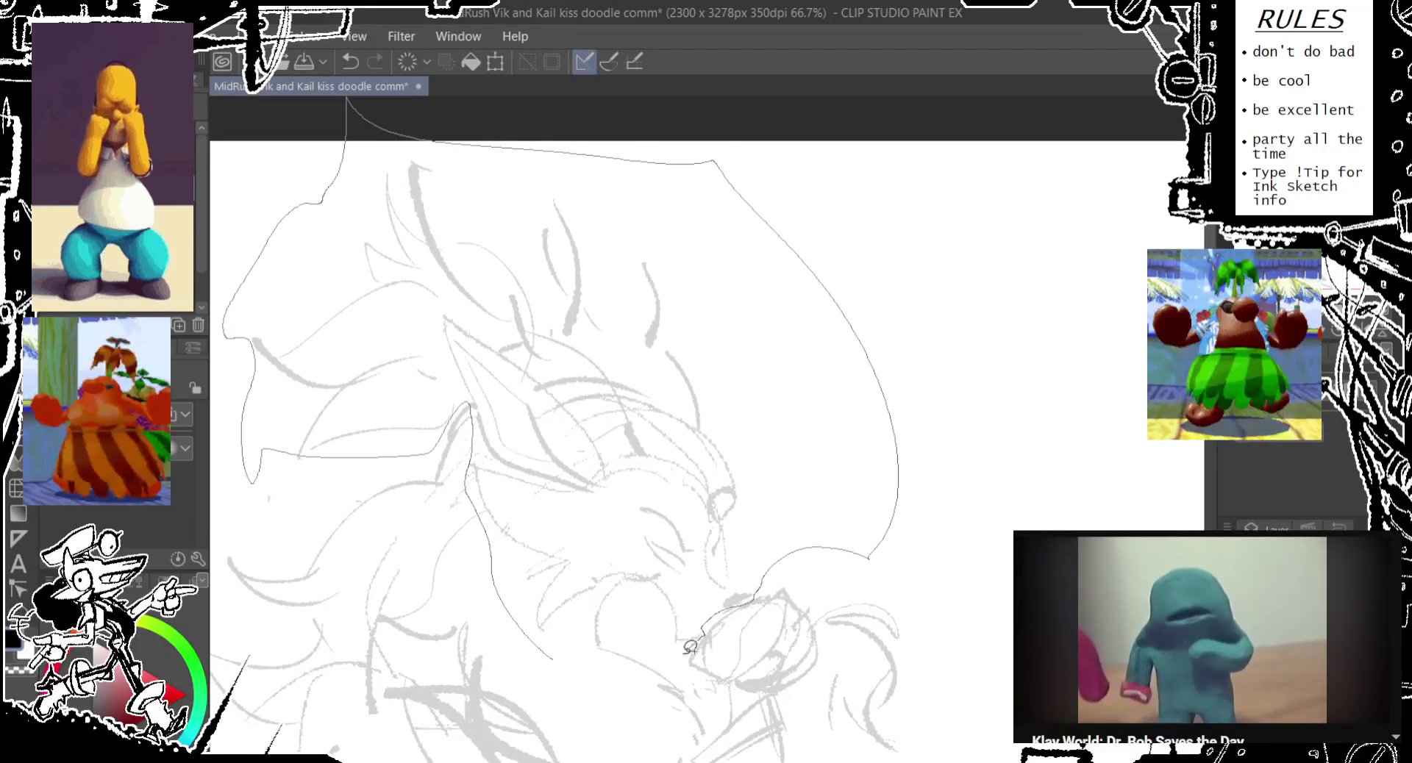
drag(690, 648, 629, 602)
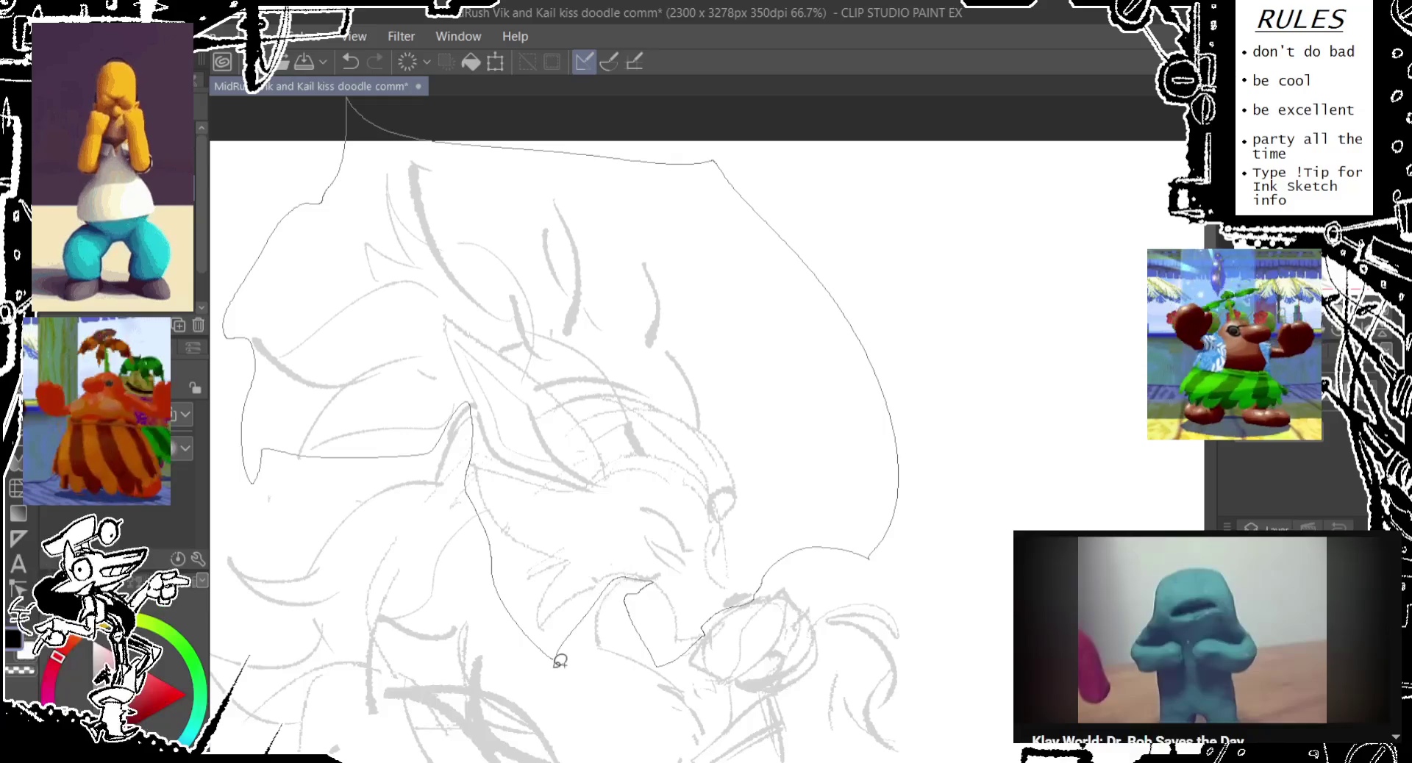
drag(560, 661, 561, 661)
scroll(561, 339, down, 1)
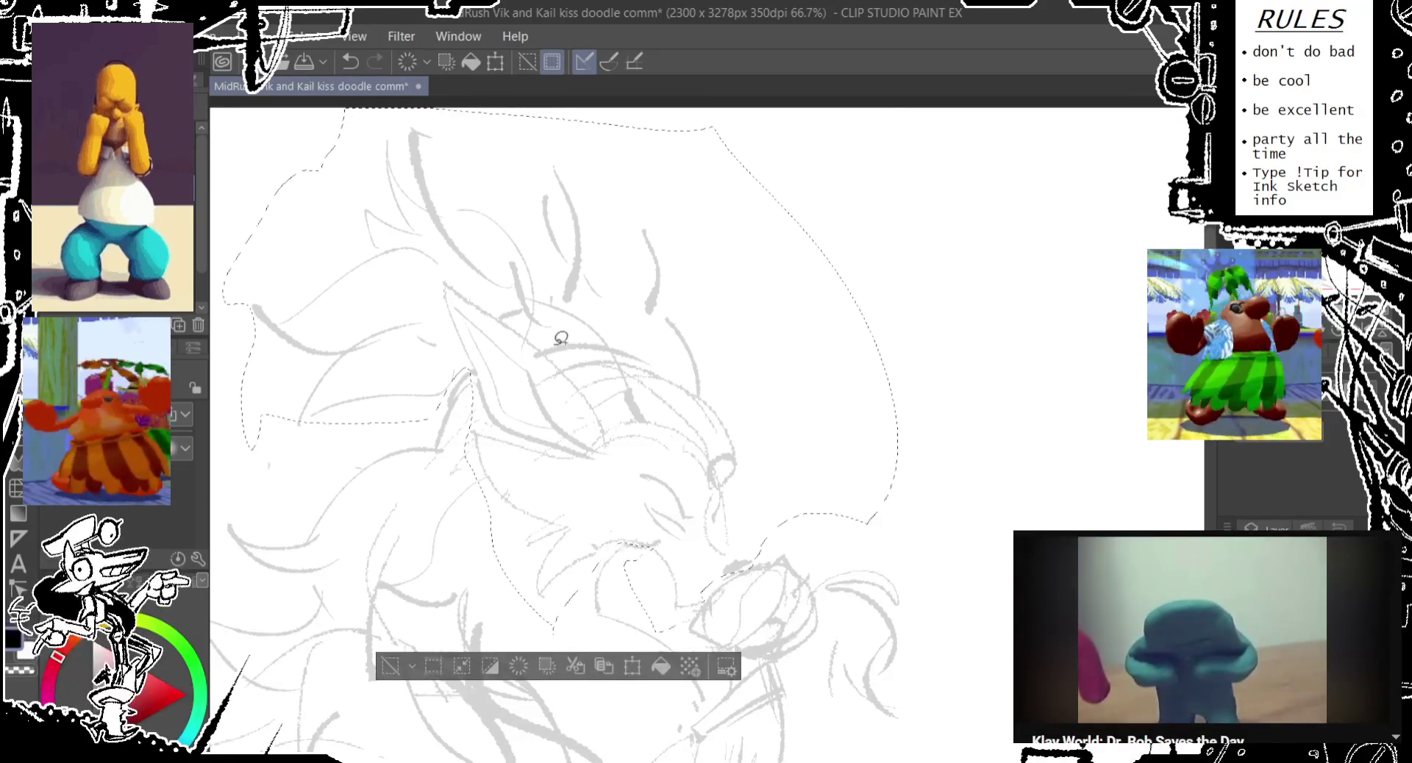
- Scale the selected head up and down to about 108% and commit
key(ctrl+t)
drag(565, 99, 576, 79)
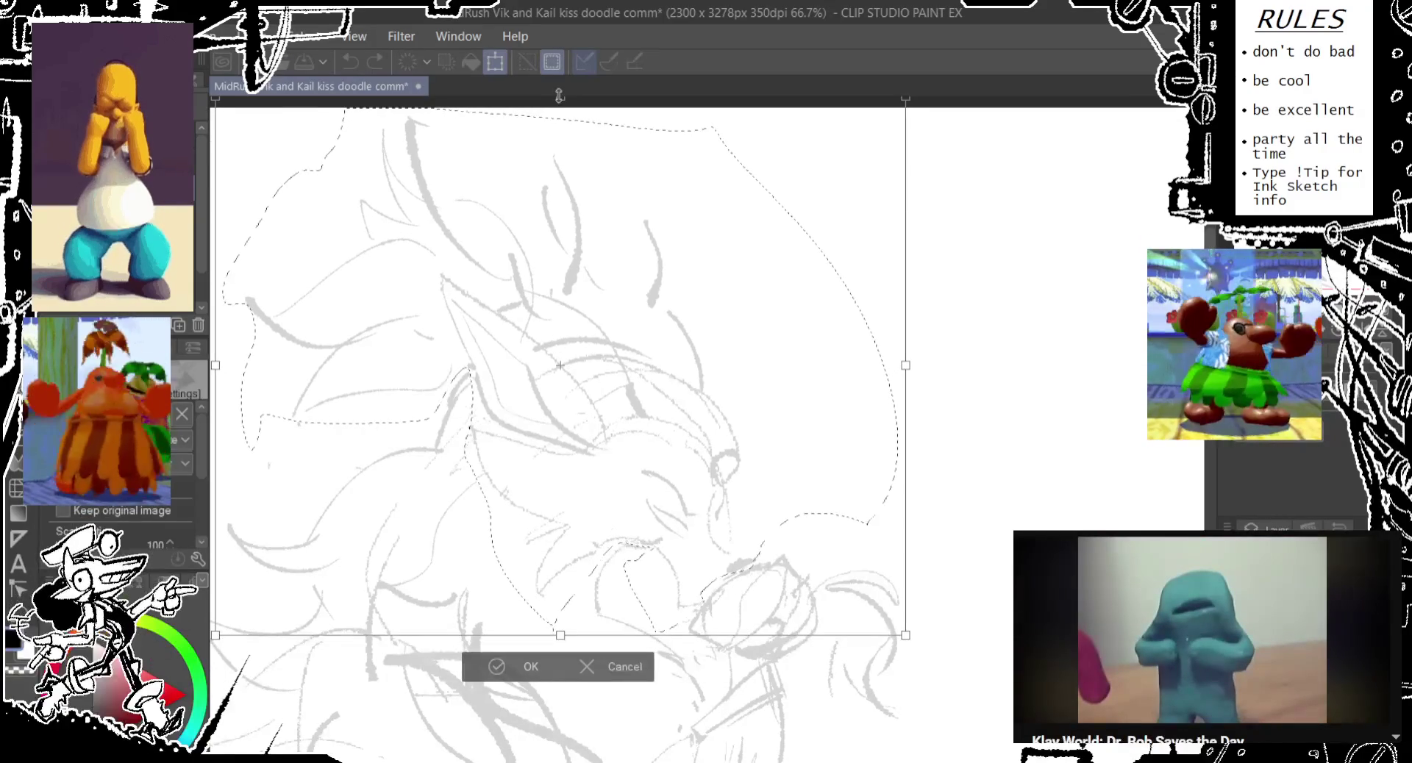
drag(524, 267, 518, 272)
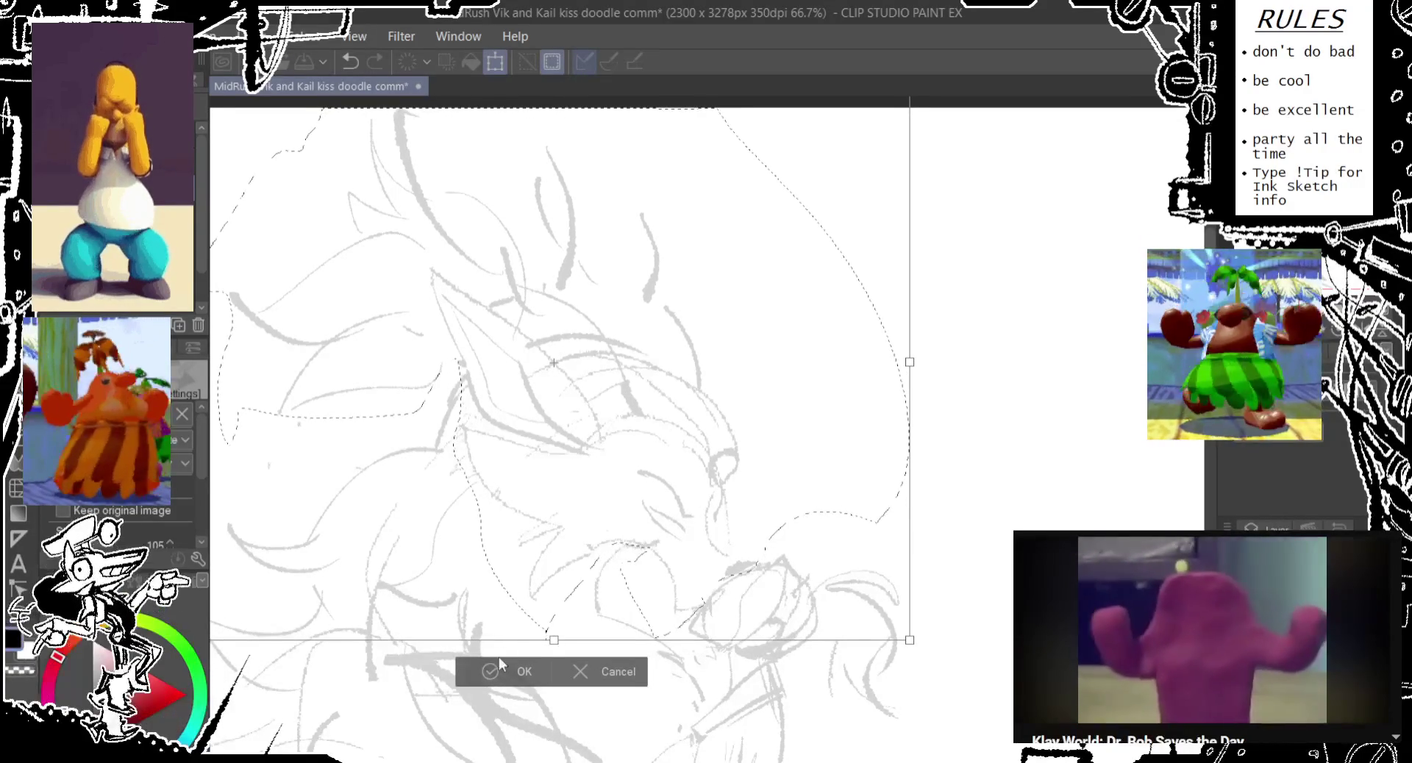
drag(546, 637, 549, 648)
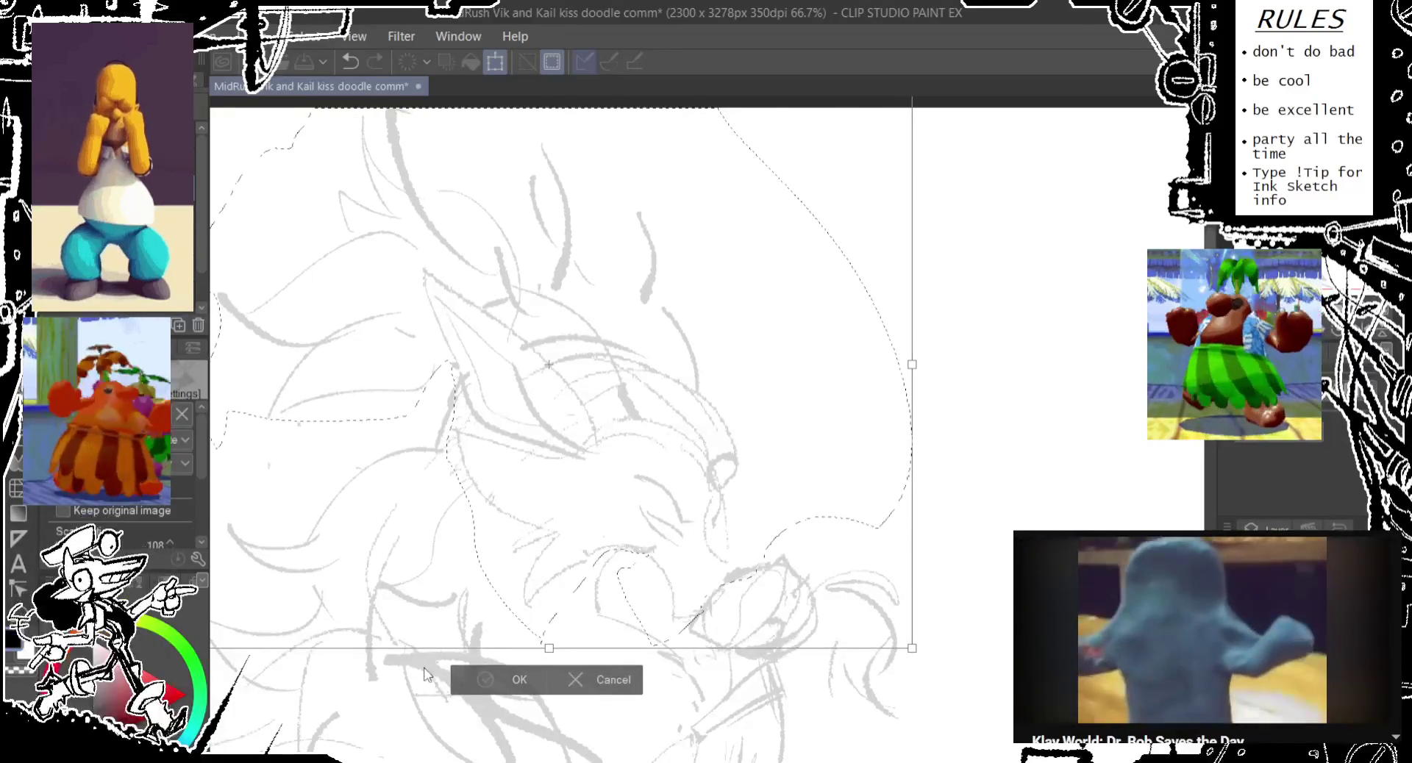
key(Return)
drag(409, 543, 434, 277)
key(p)
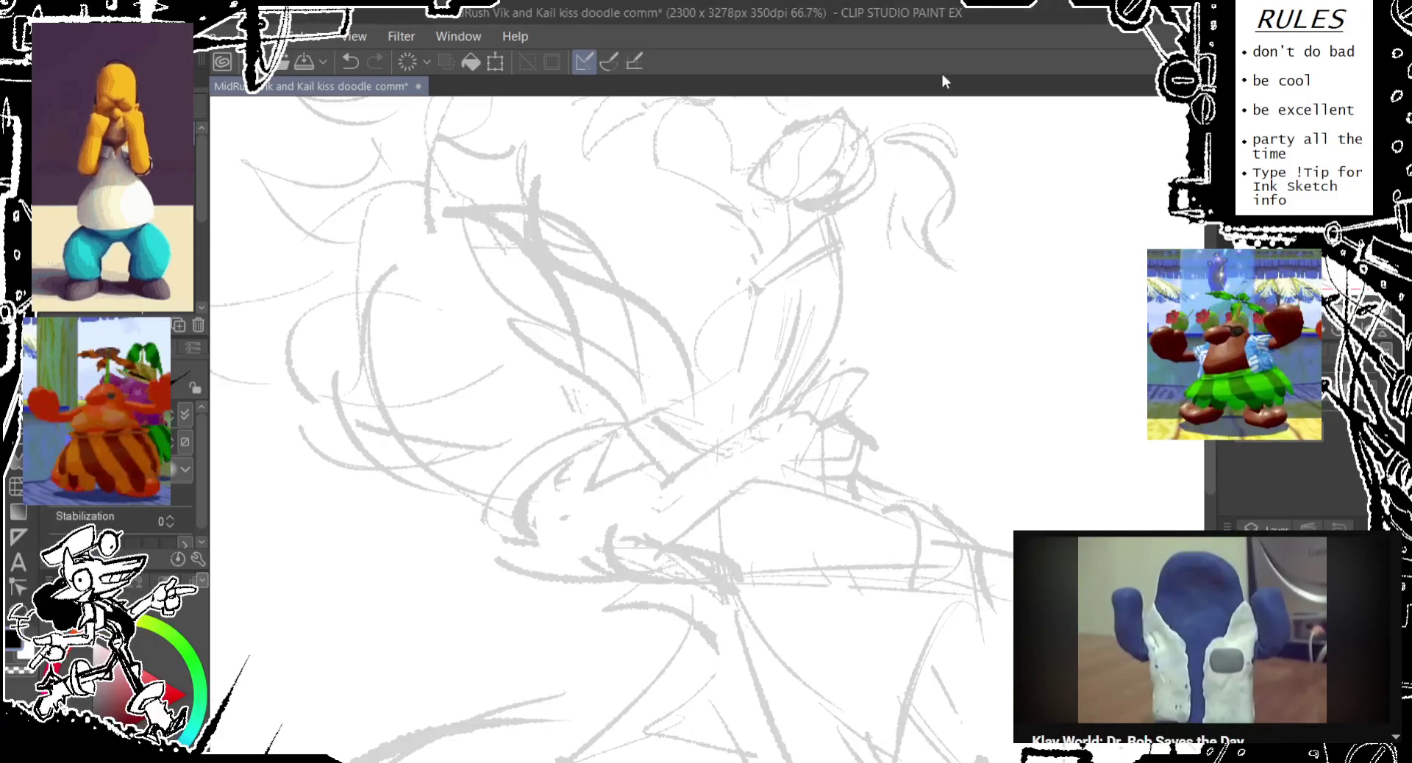
- Extend the canvas height from 3278 to 3400 px and pan across the resized page
scroll(748, 444, down, 1)
scroll(747, 444, down, 1)
drag(748, 443, 711, 480)
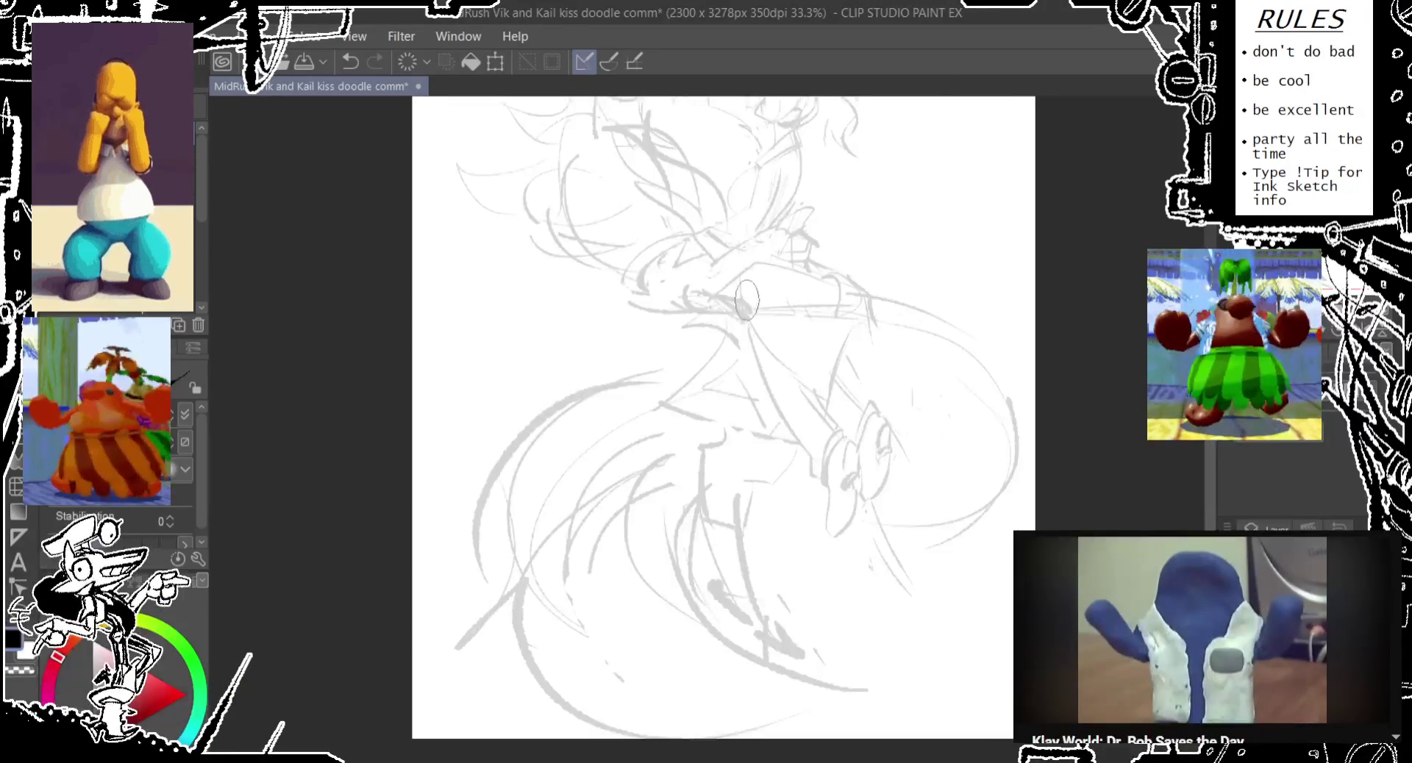
drag(654, 671, 641, 701)
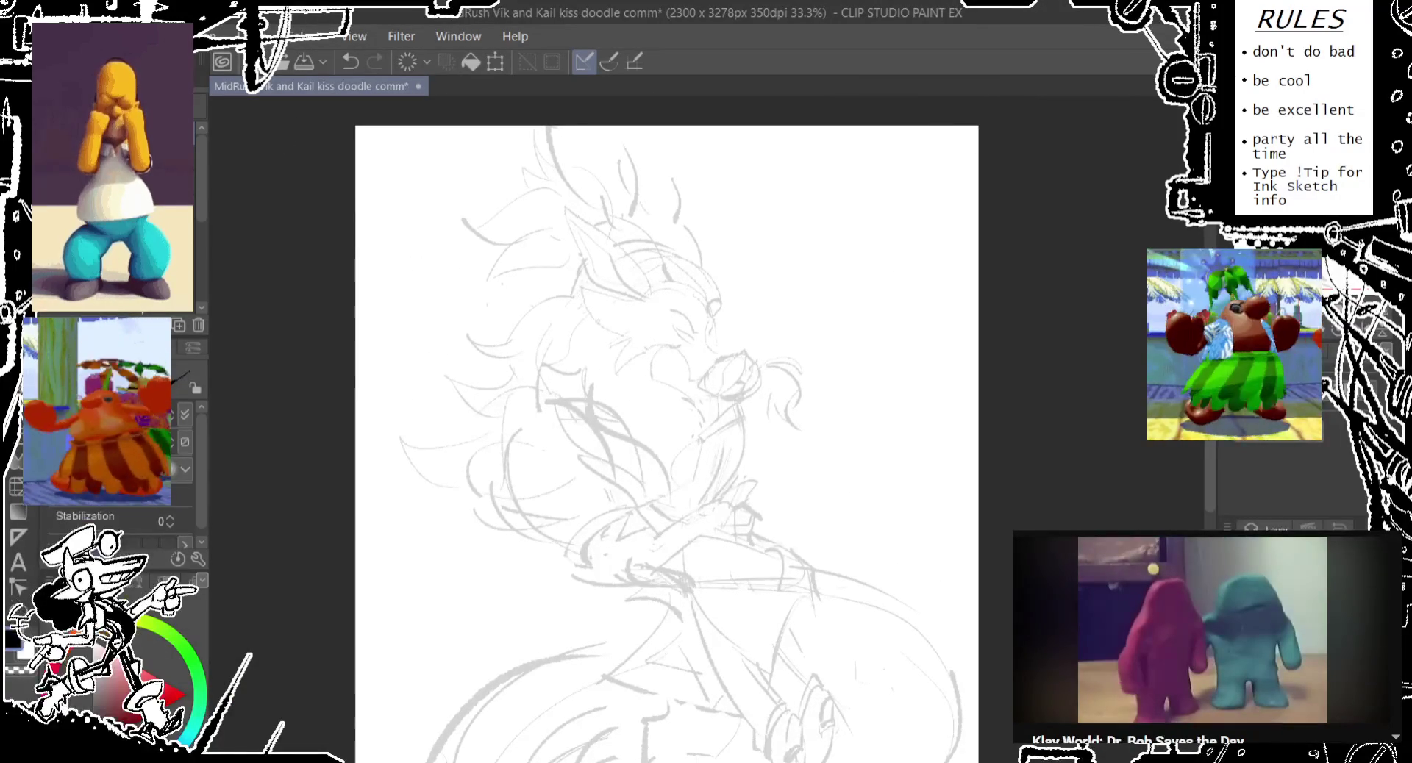
key(ctrl+alt+c)
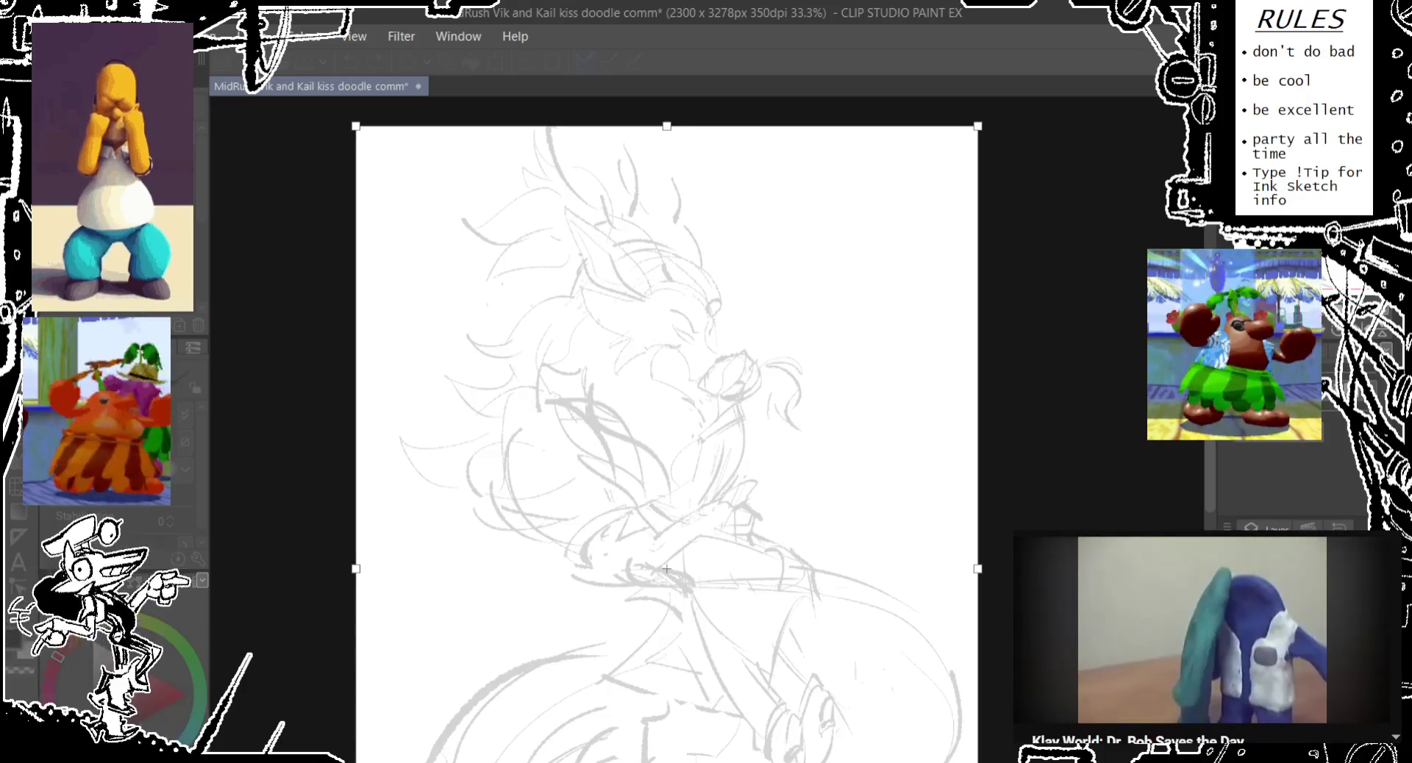
drag(667, 127, 667, 109)
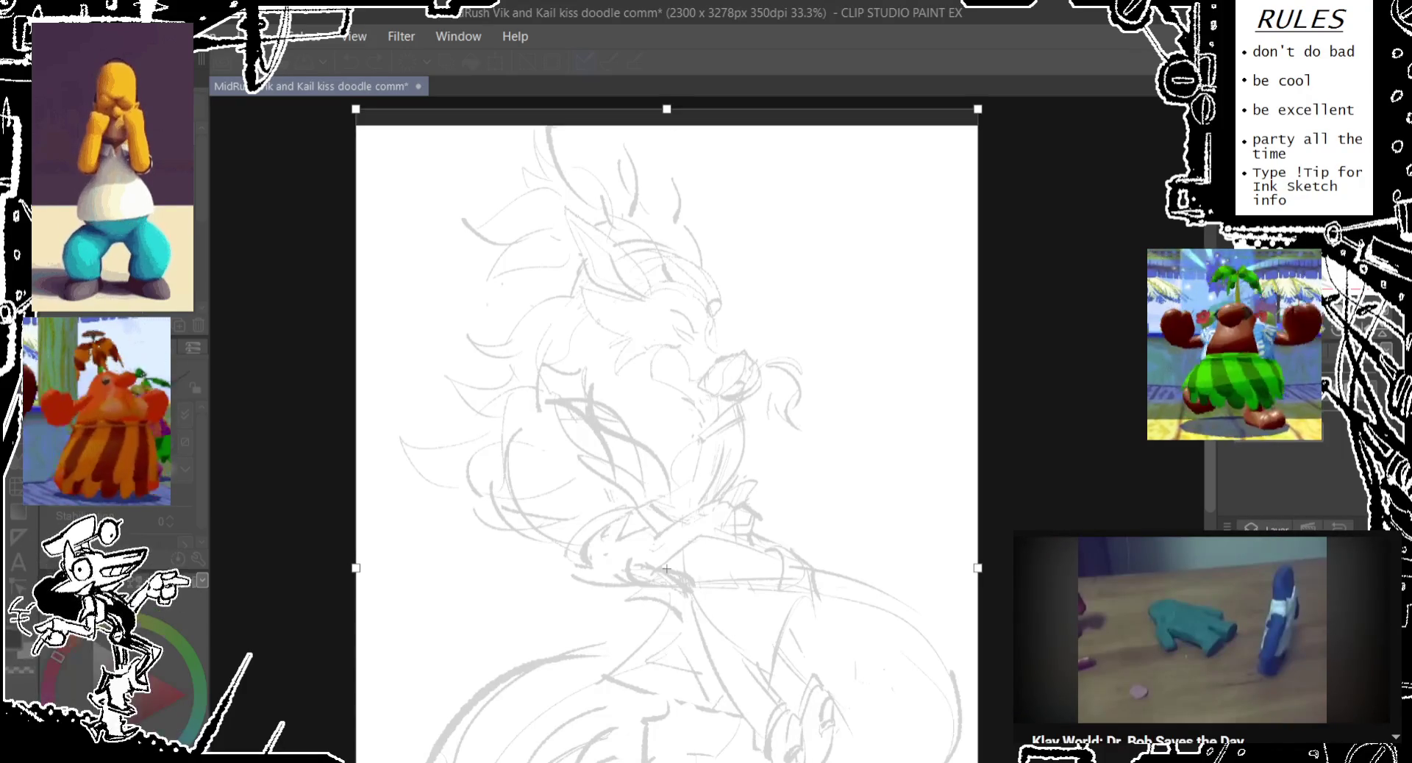
key(Return)
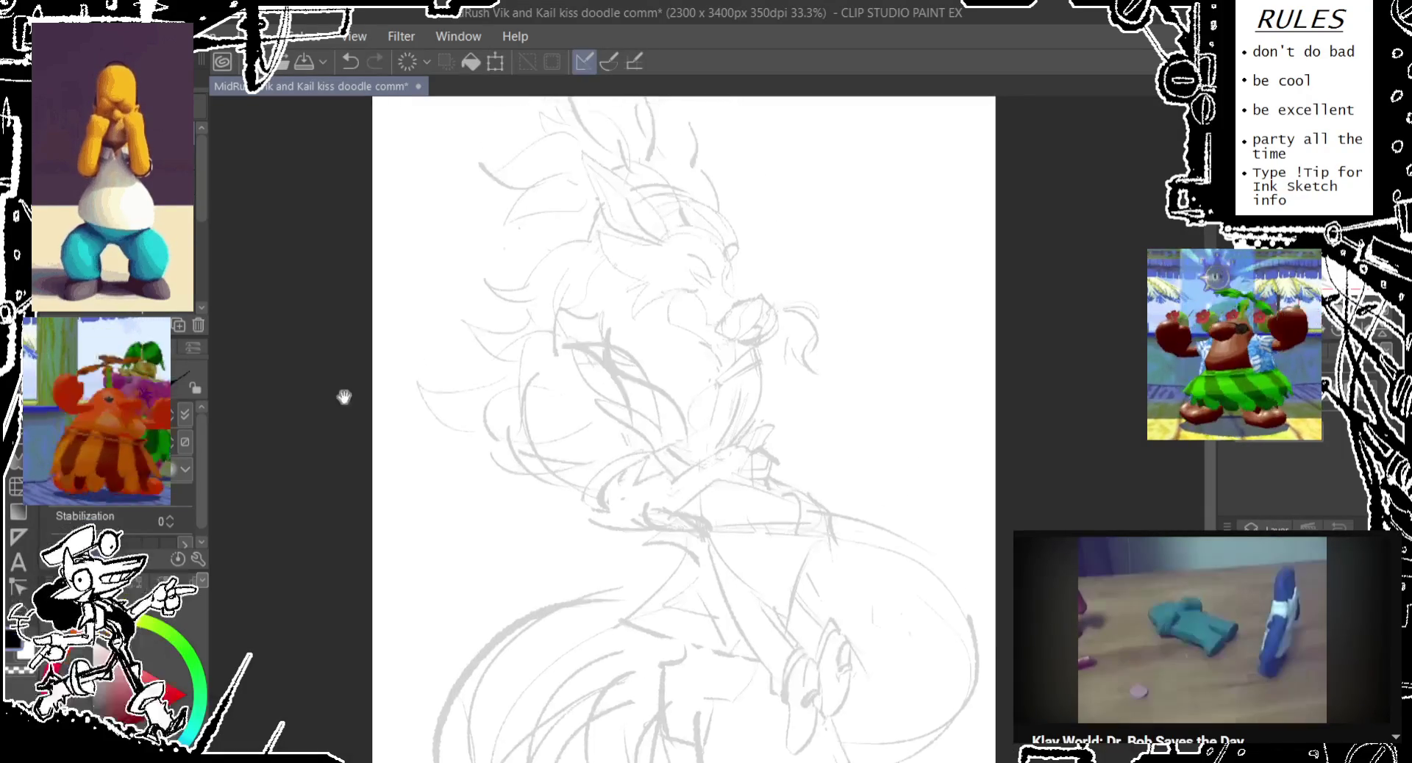
mouse_move(343, 394)
mouse_down()
mouse_move(308, 300)
mouse_move(246, 386)
mouse_up()
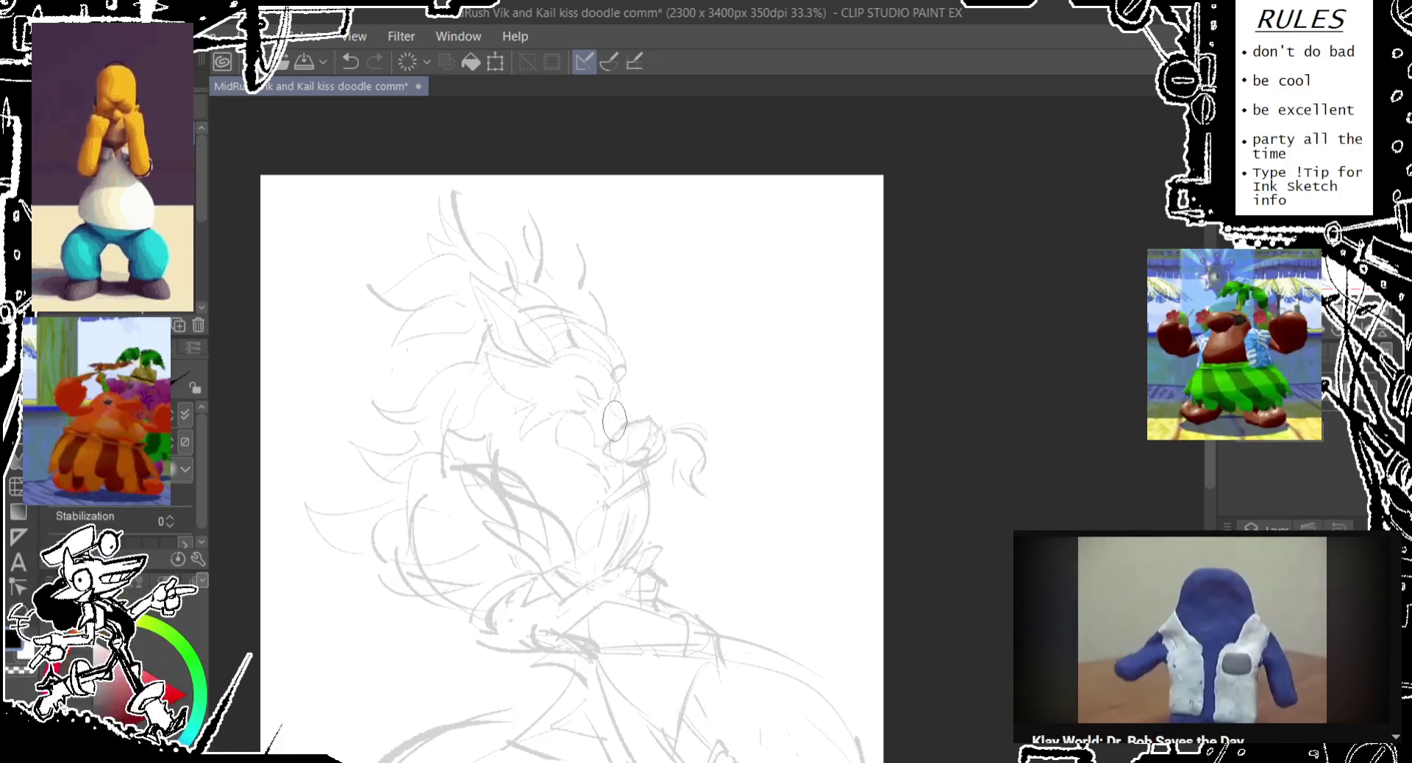
key(ctrl+plus)
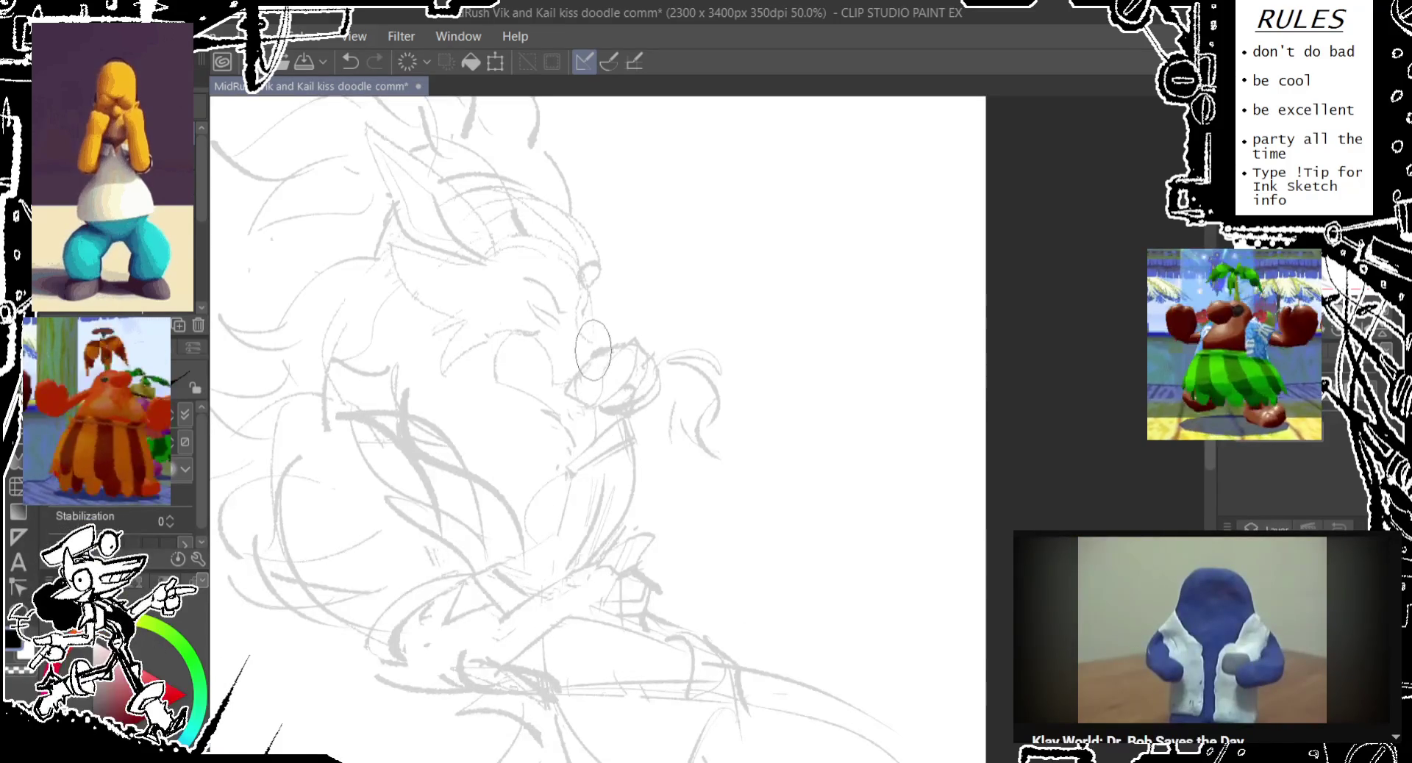
drag(593, 351, 538, 270)
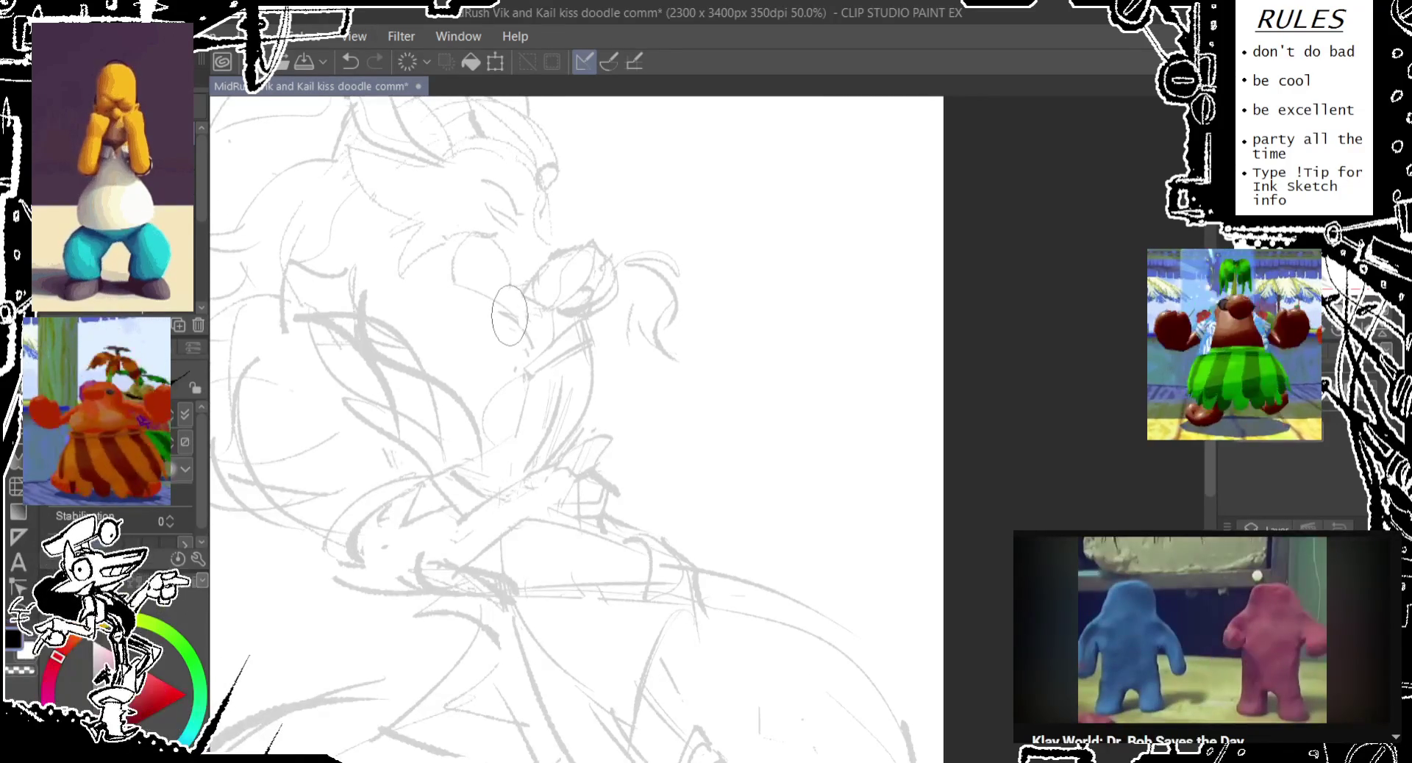
drag(510, 315, 533, 361)
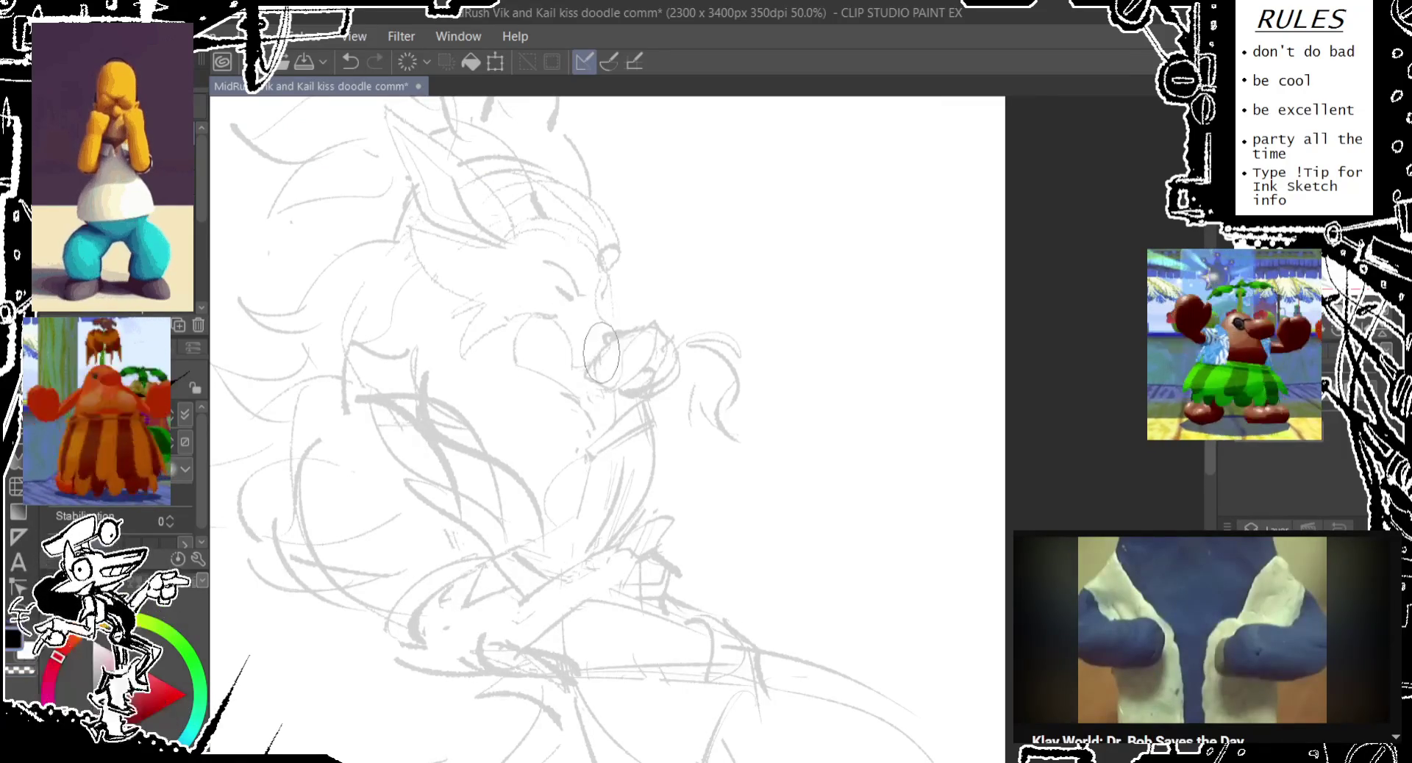
scroll(602, 353, down, 3)
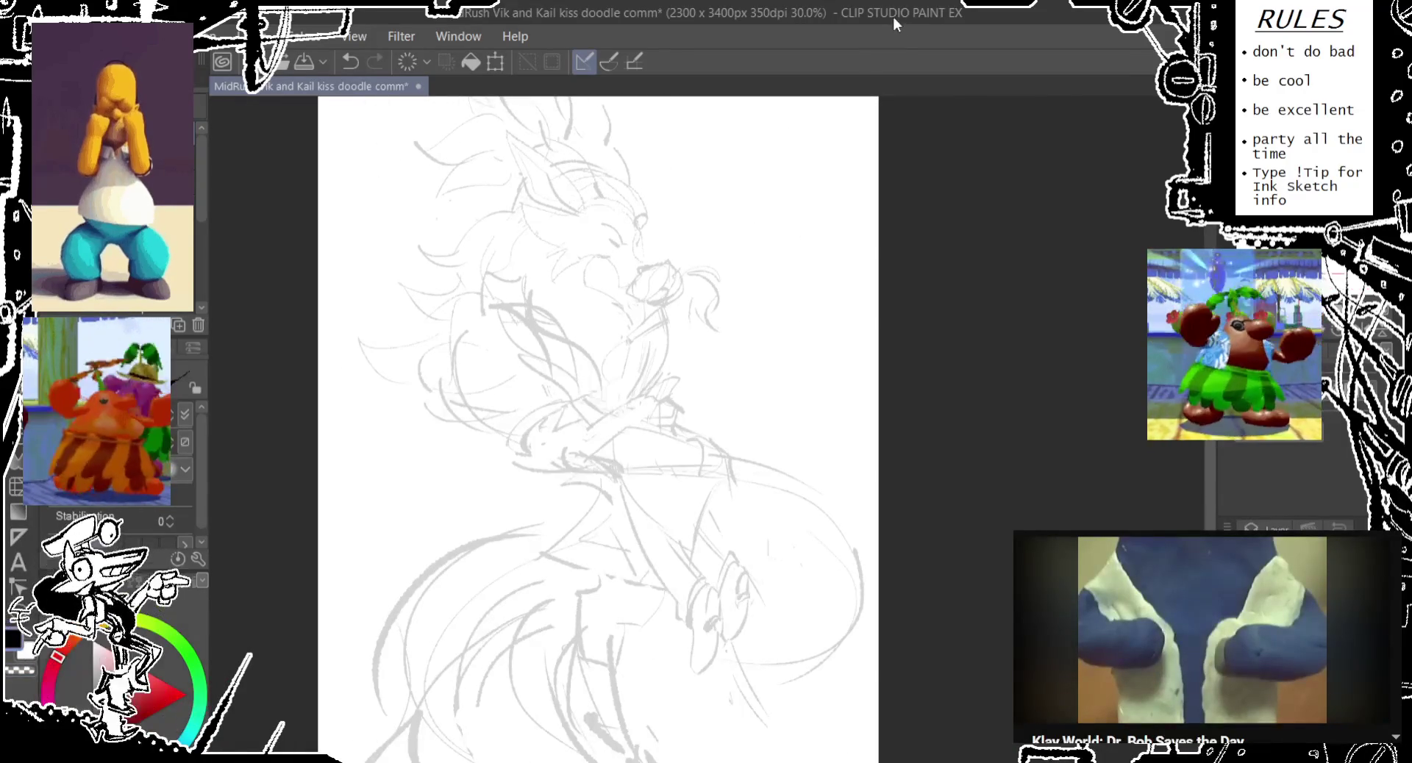
- Pan left and zoom the view across the gray sketch before inking
drag(808, 350, 630, 361)
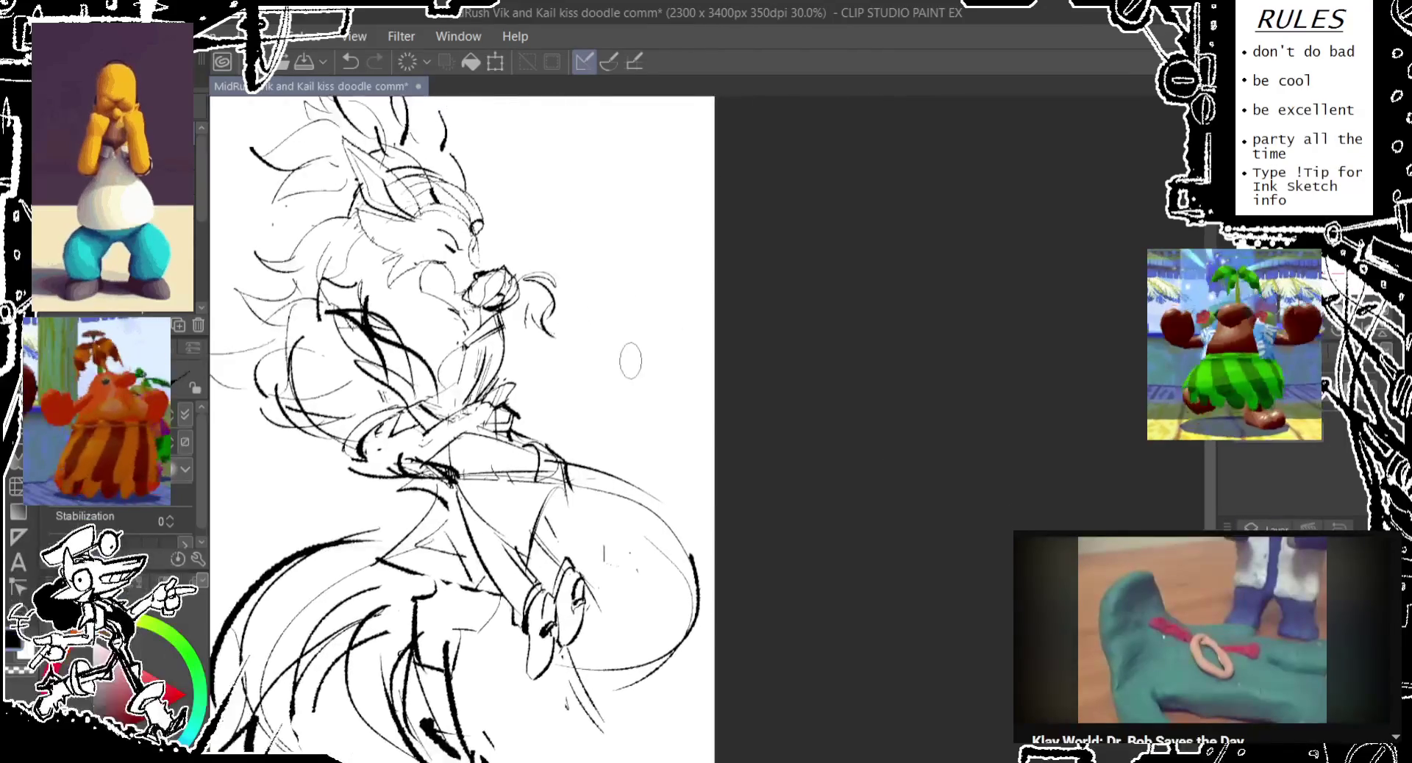
scroll(631, 363, down, 1)
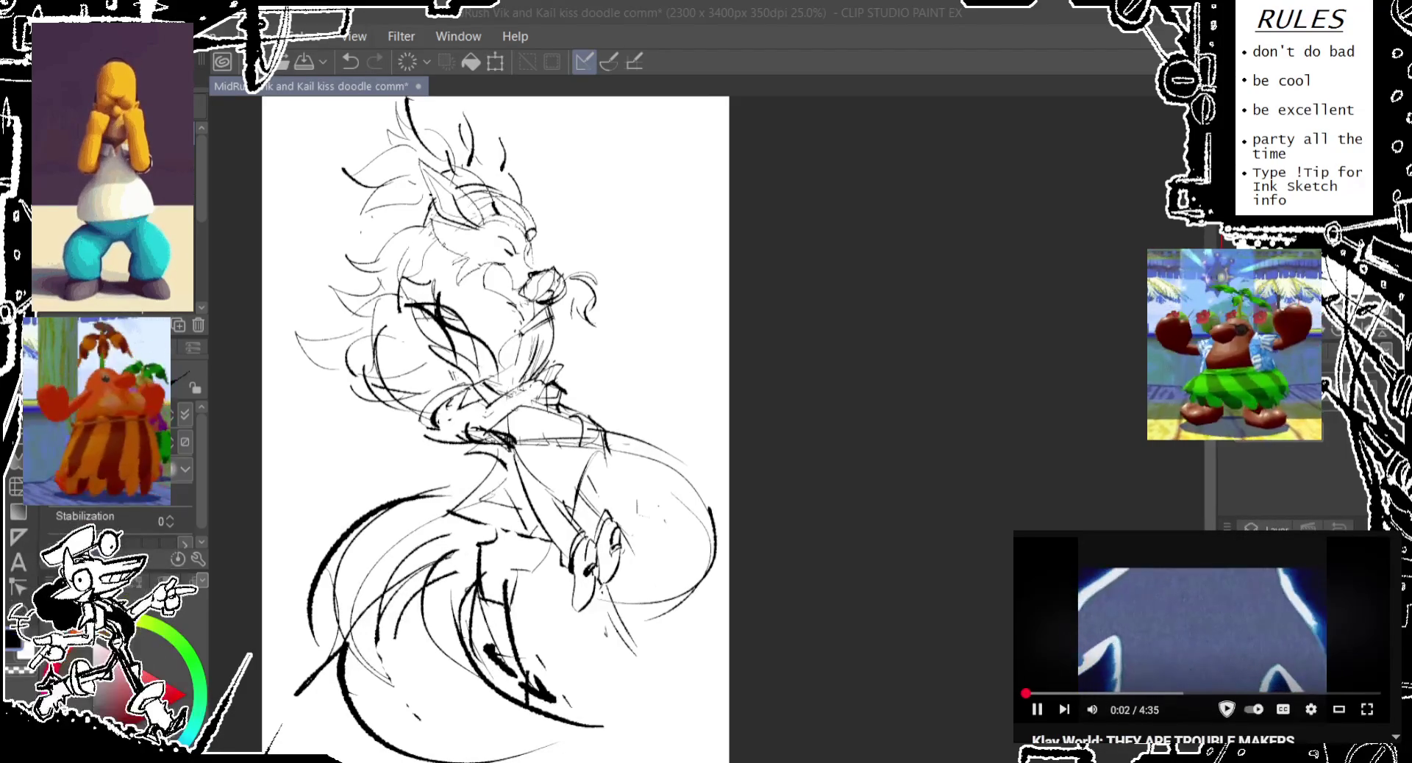
- Try short black strokes near the lower tail, undoing misses, and add a dark stroke on the lower body
drag(699, 245, 762, 253)
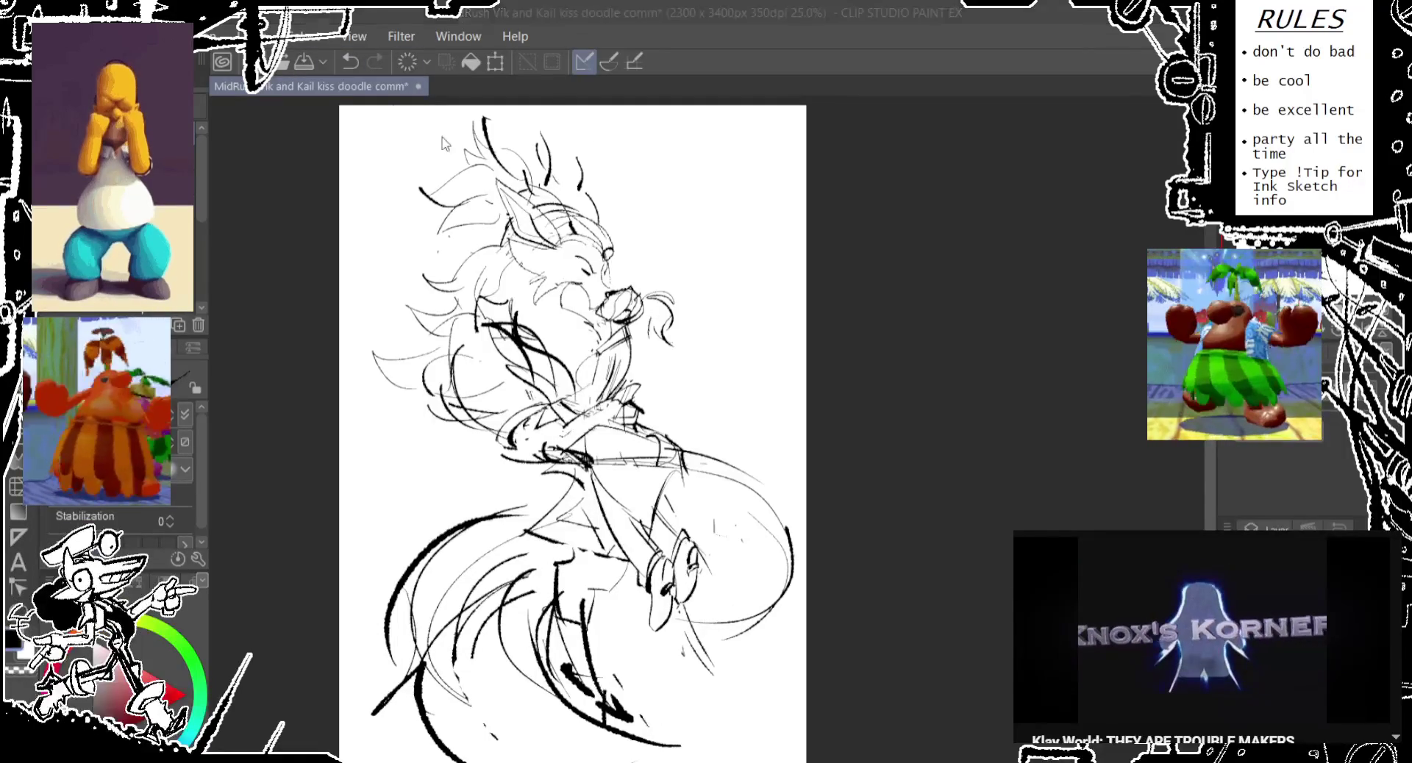
drag(574, 434, 533, 327)
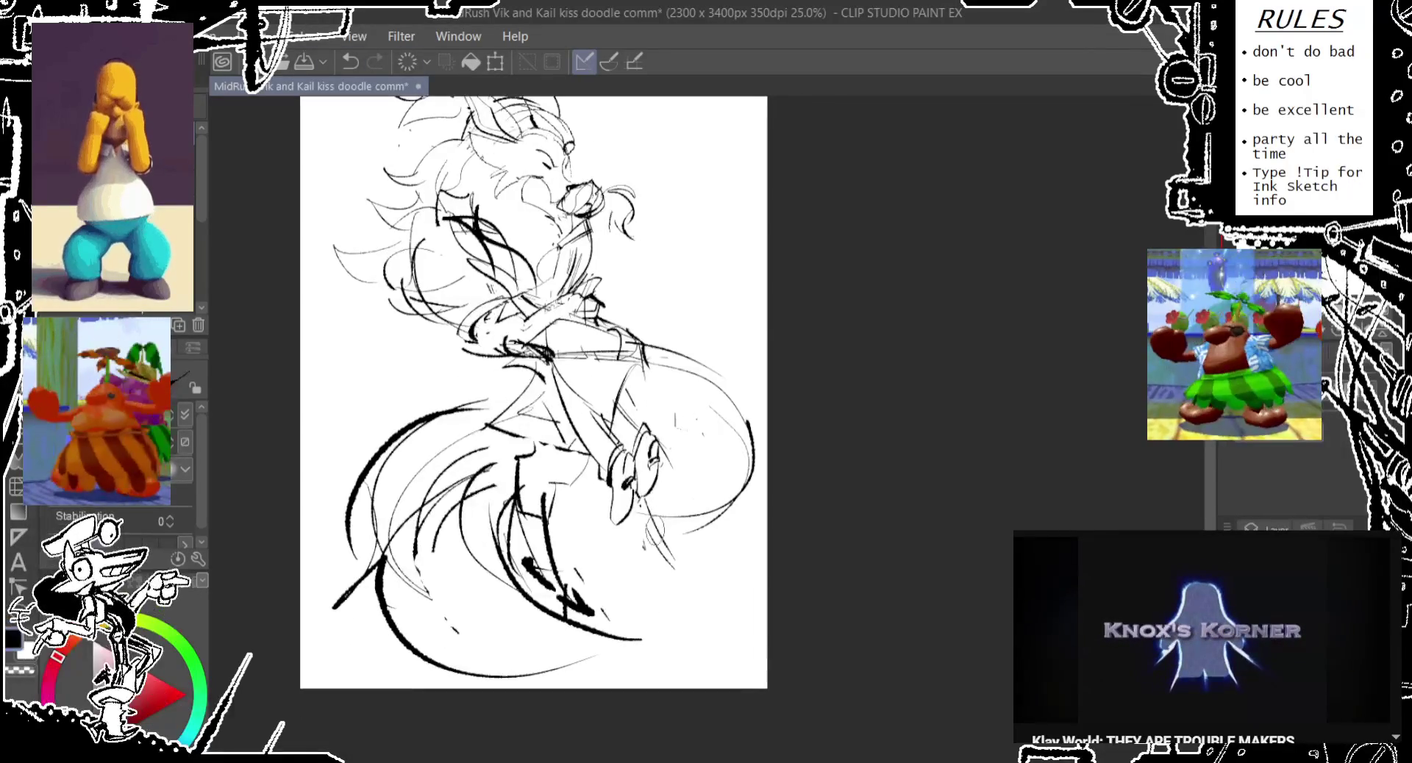
key(ctrl+z)
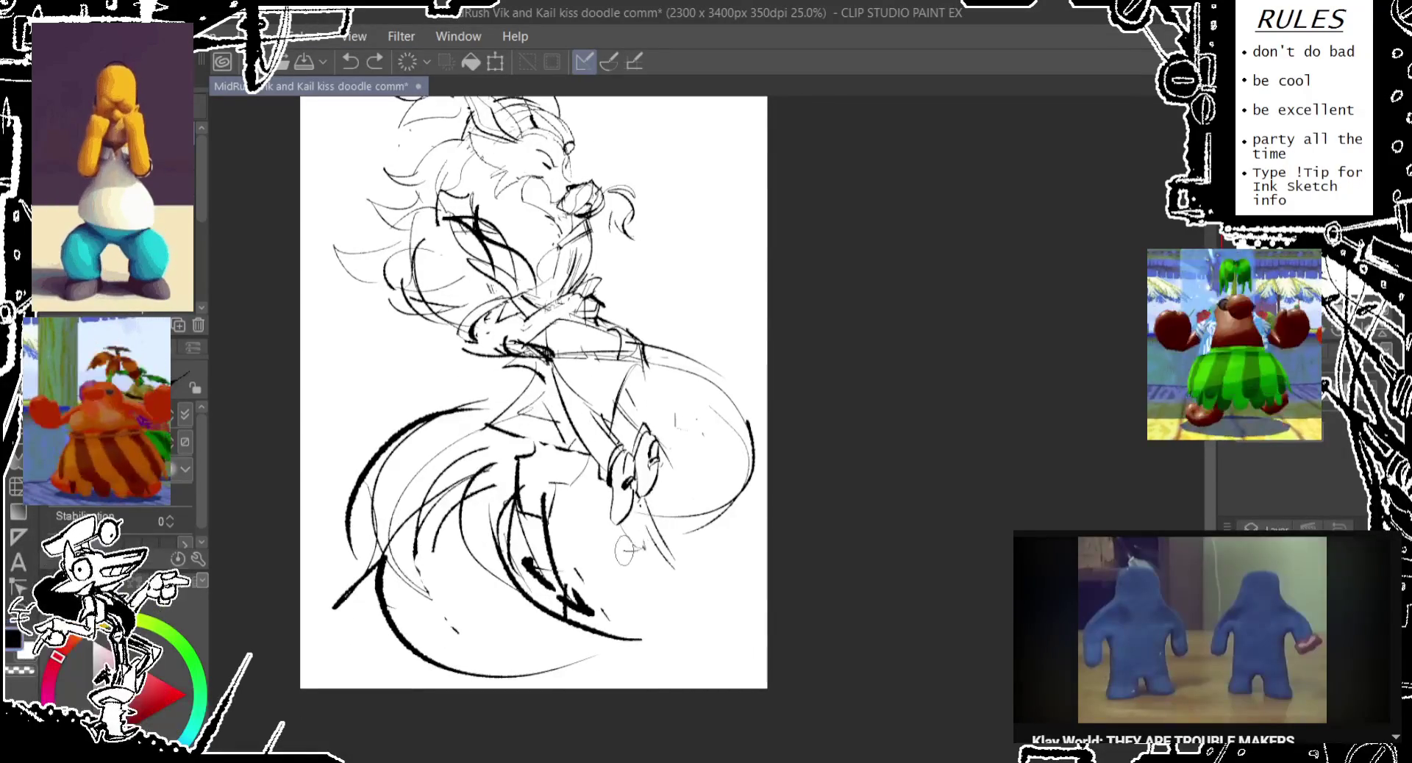
drag(624, 550, 684, 566)
key(ctrl+z)
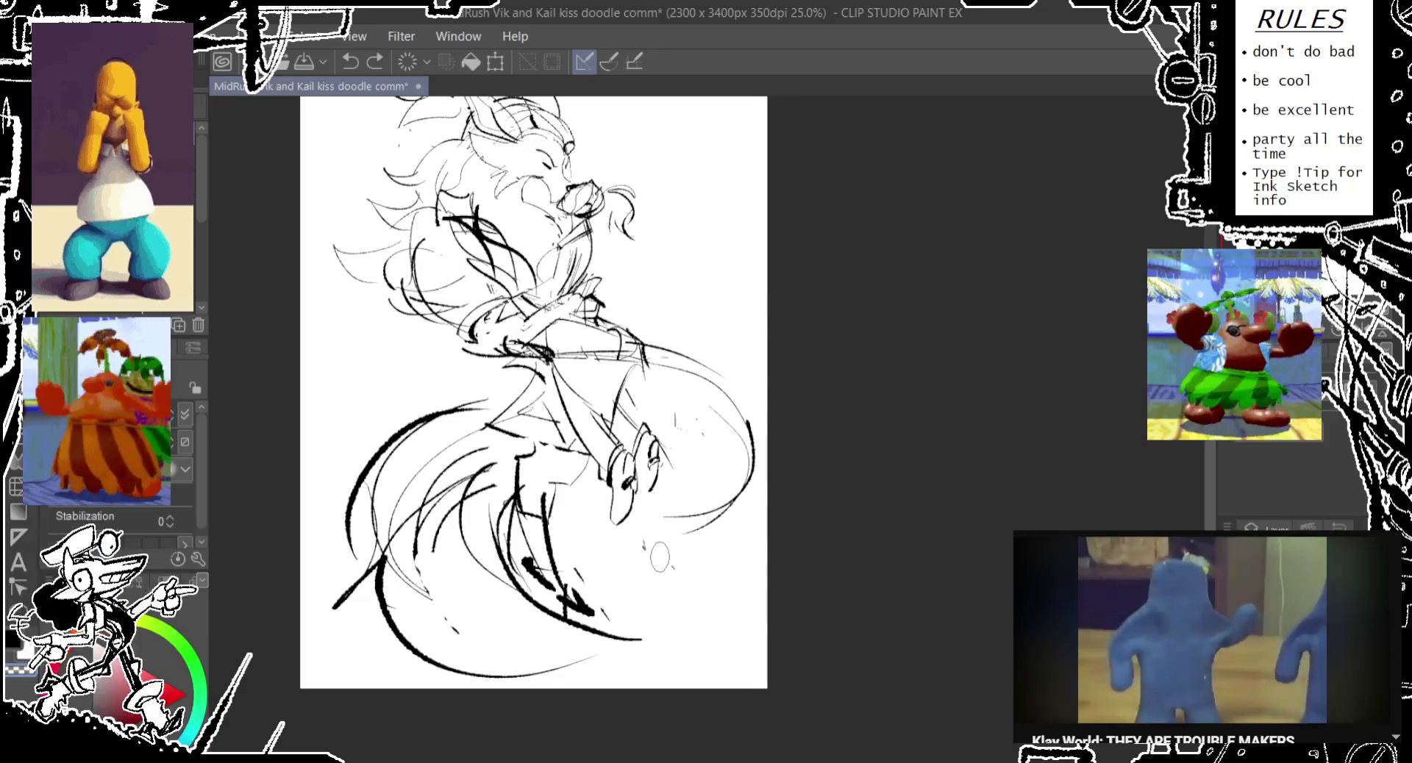
drag(625, 541, 657, 555)
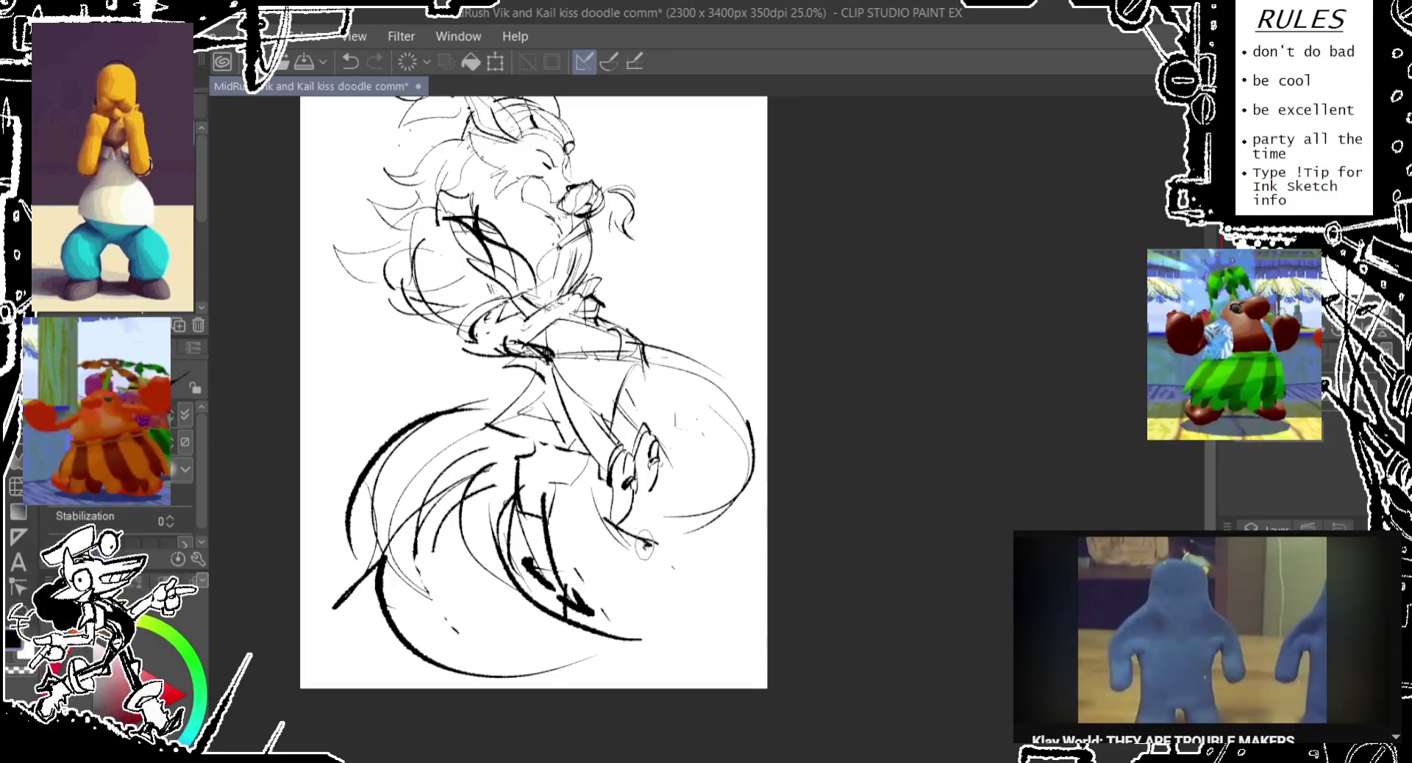
key(ctrl+z)
key(ctrl+z)
drag(590, 507, 621, 543)
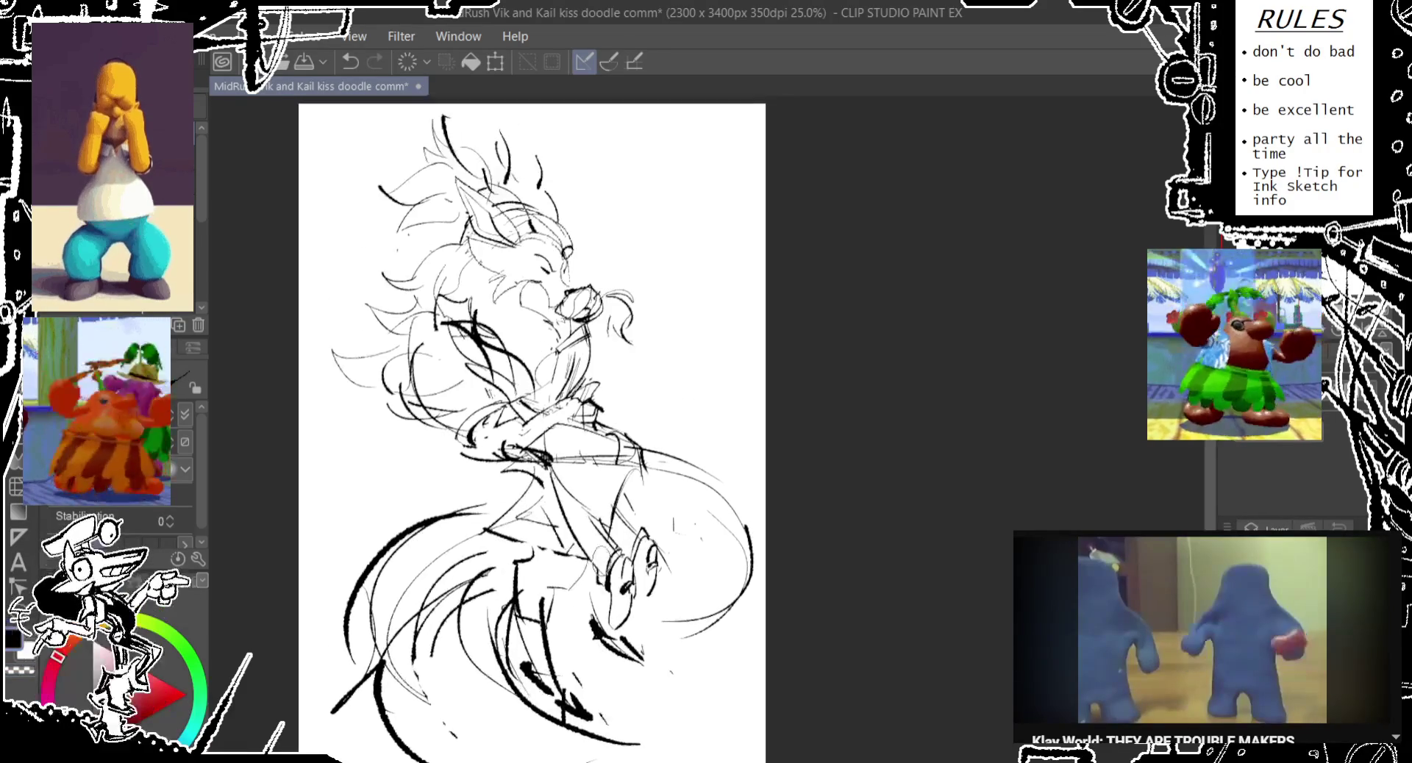
drag(637, 544, 638, 639)
scroll(633, 554, down, 1)
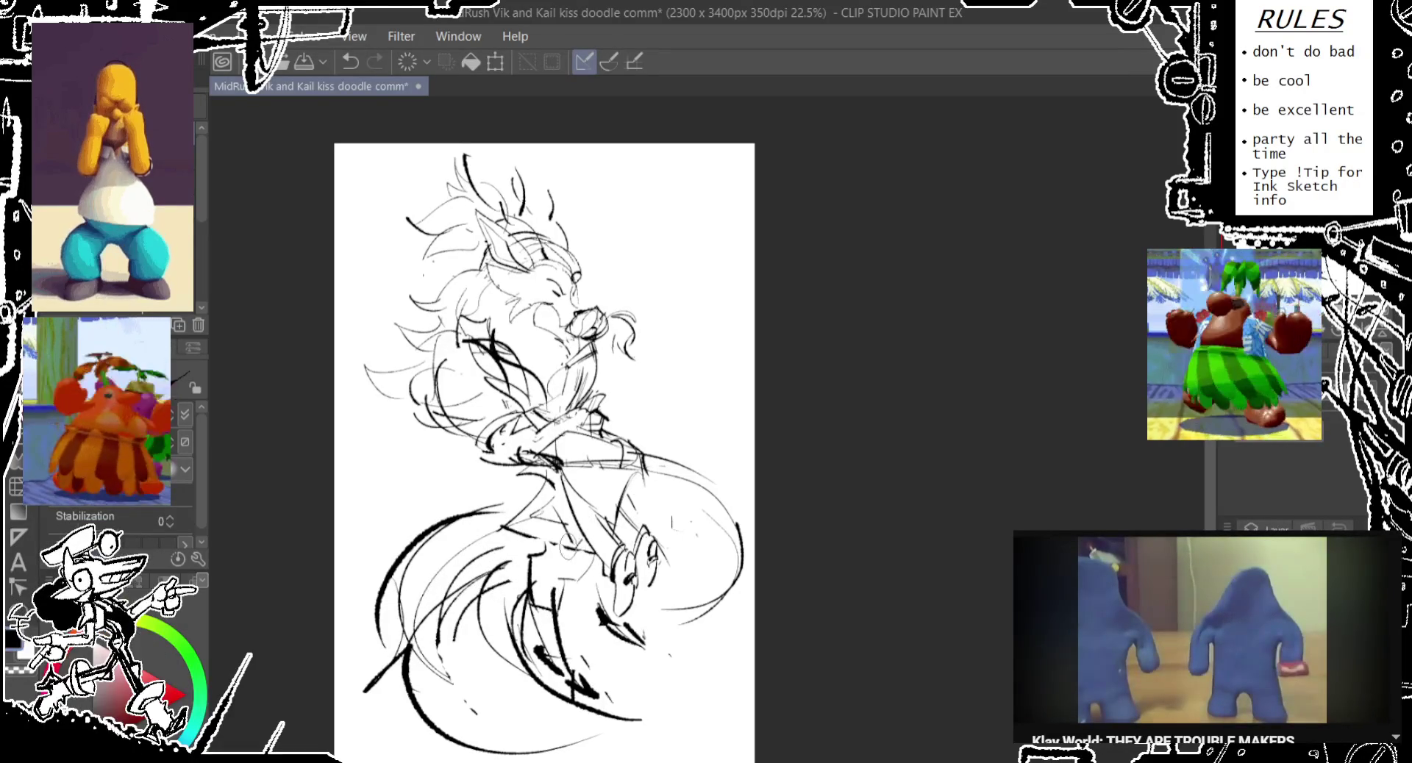
- Draw thick curved black strokes along the lower-left edge, lower torso and legs
drag(399, 598, 506, 559)
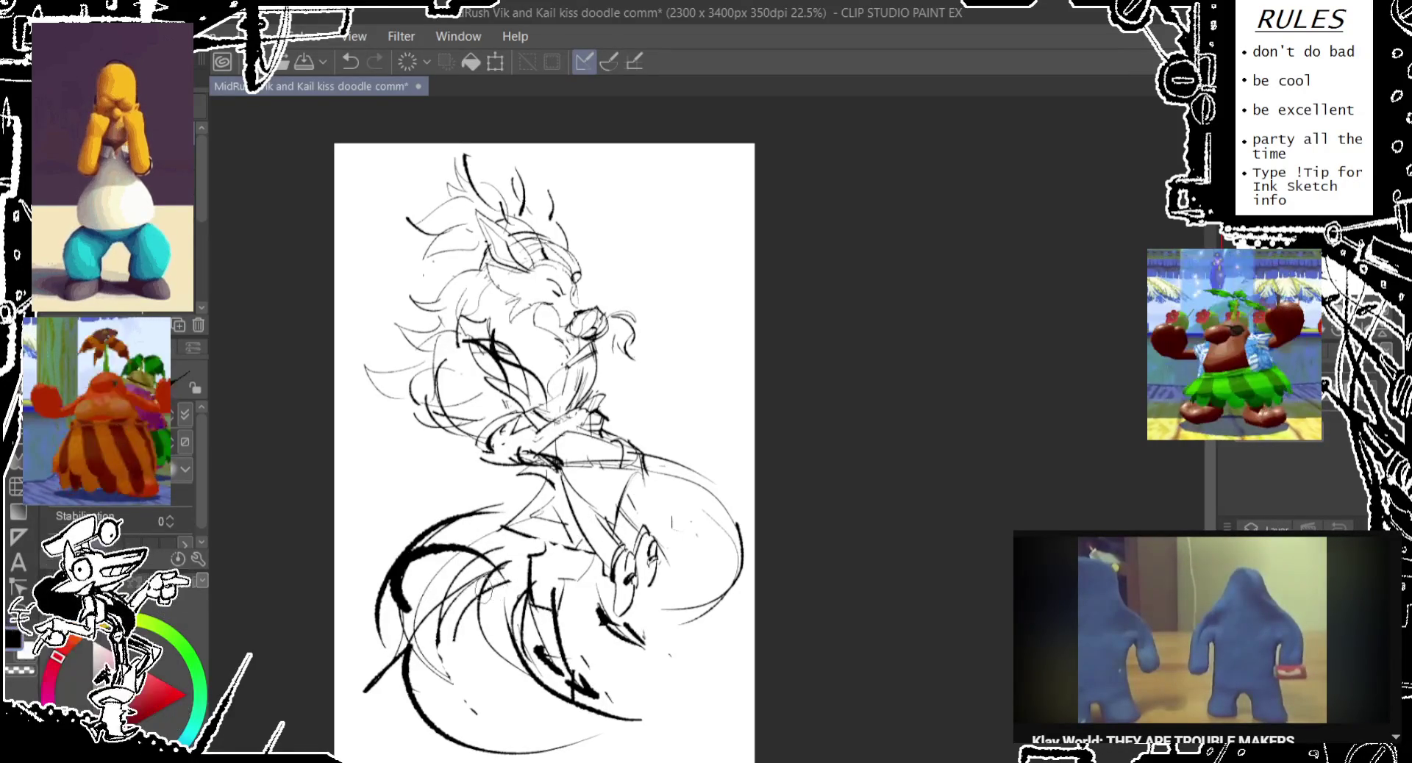
key(ctrl+z)
mouse_move(374, 682)
mouse_down()
mouse_move(403, 572)
mouse_move(401, 728)
mouse_up()
drag(419, 547, 382, 721)
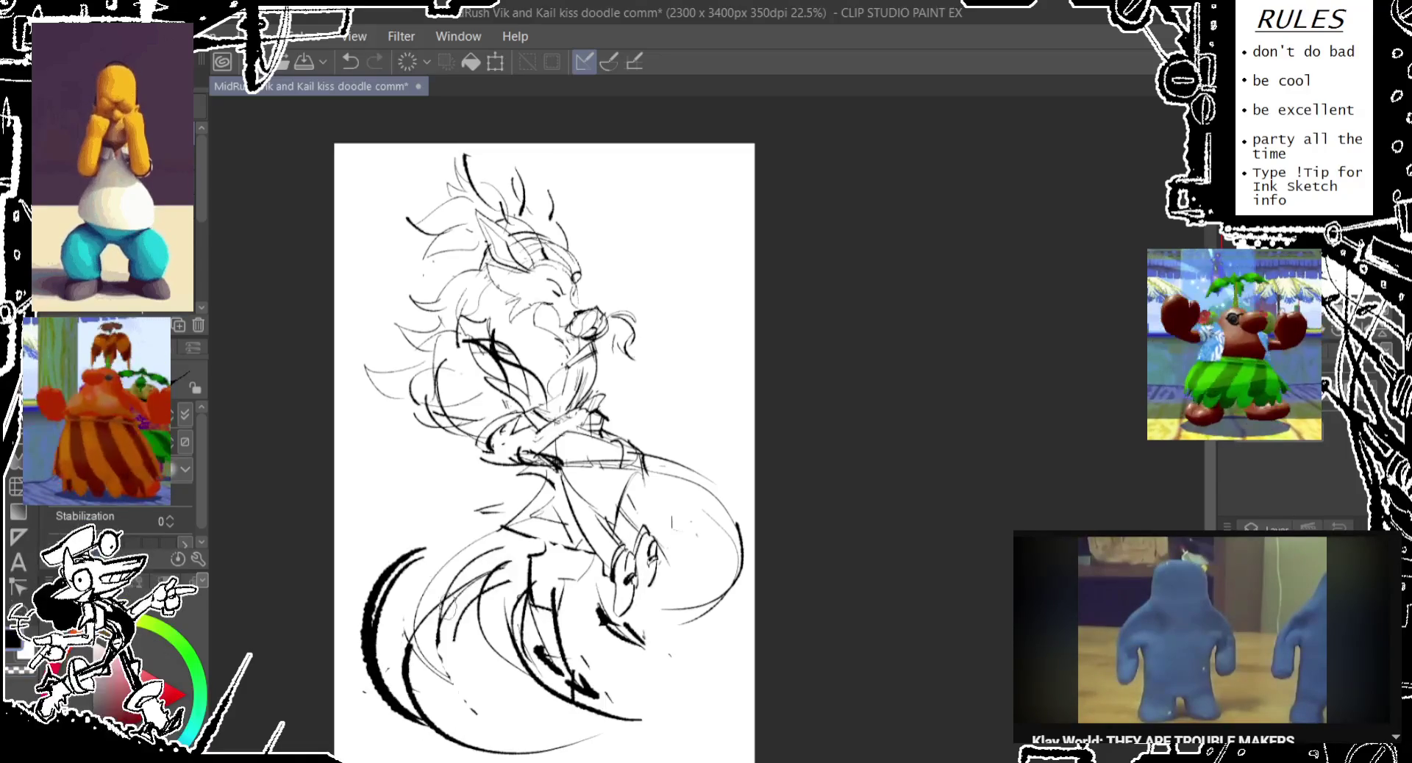
drag(426, 537, 519, 489)
drag(526, 559, 446, 536)
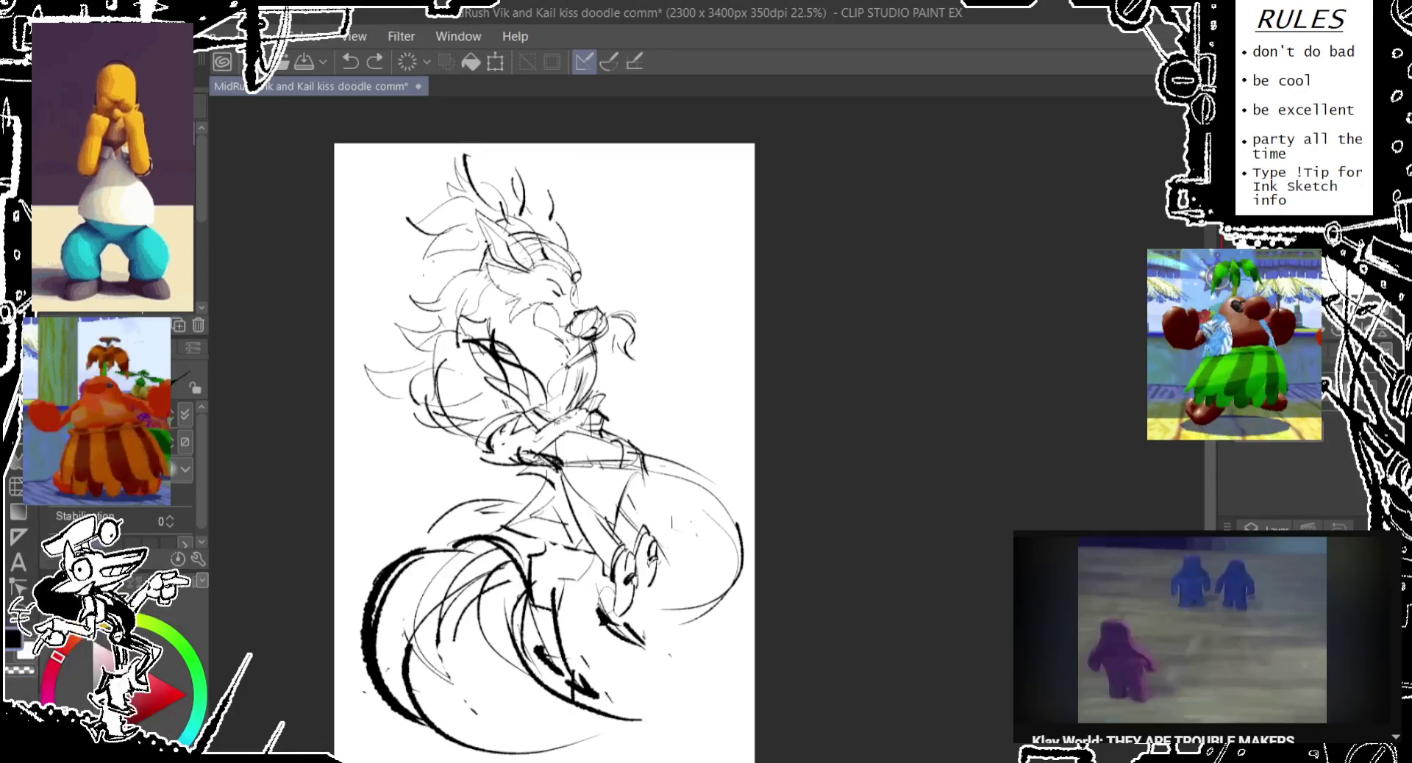
key(ctrl+z)
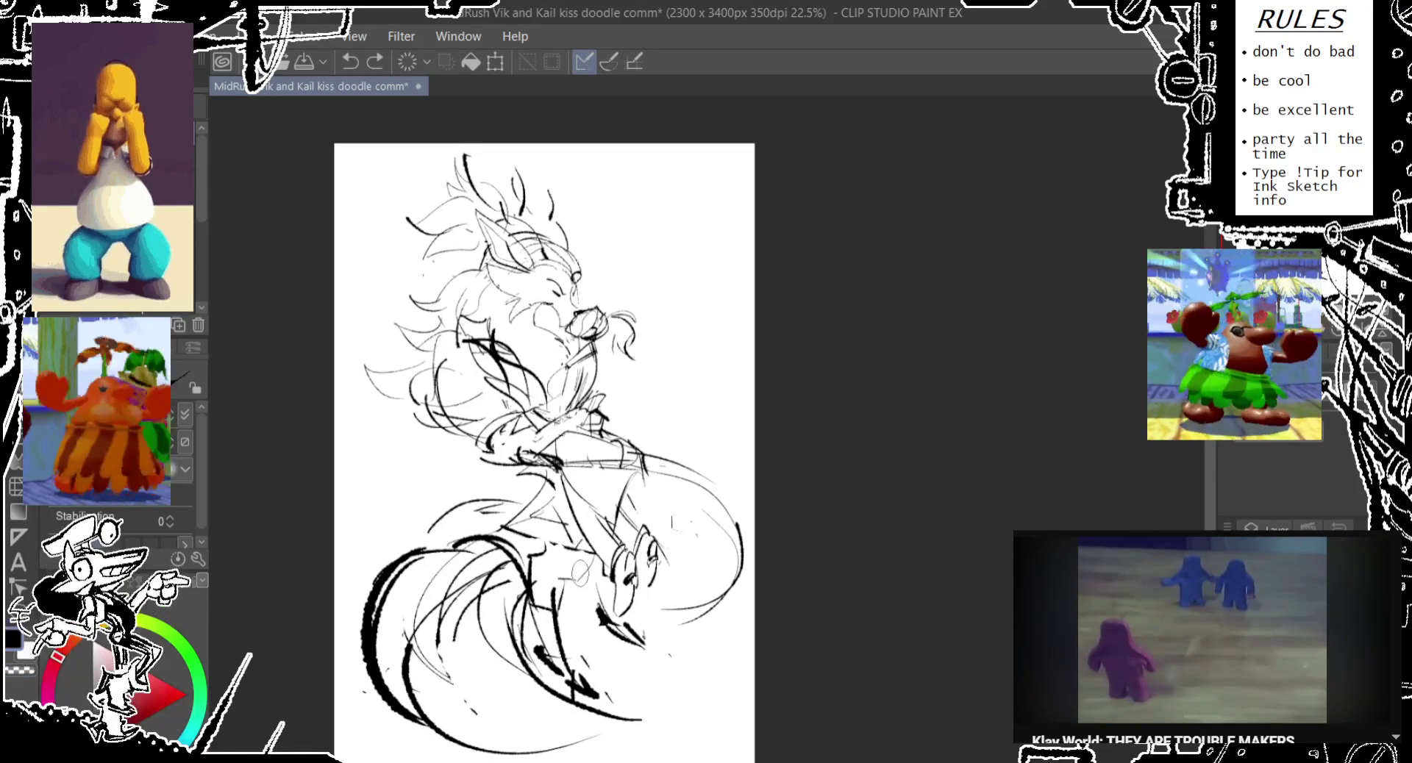
key(ctrl+y)
drag(574, 590, 559, 582)
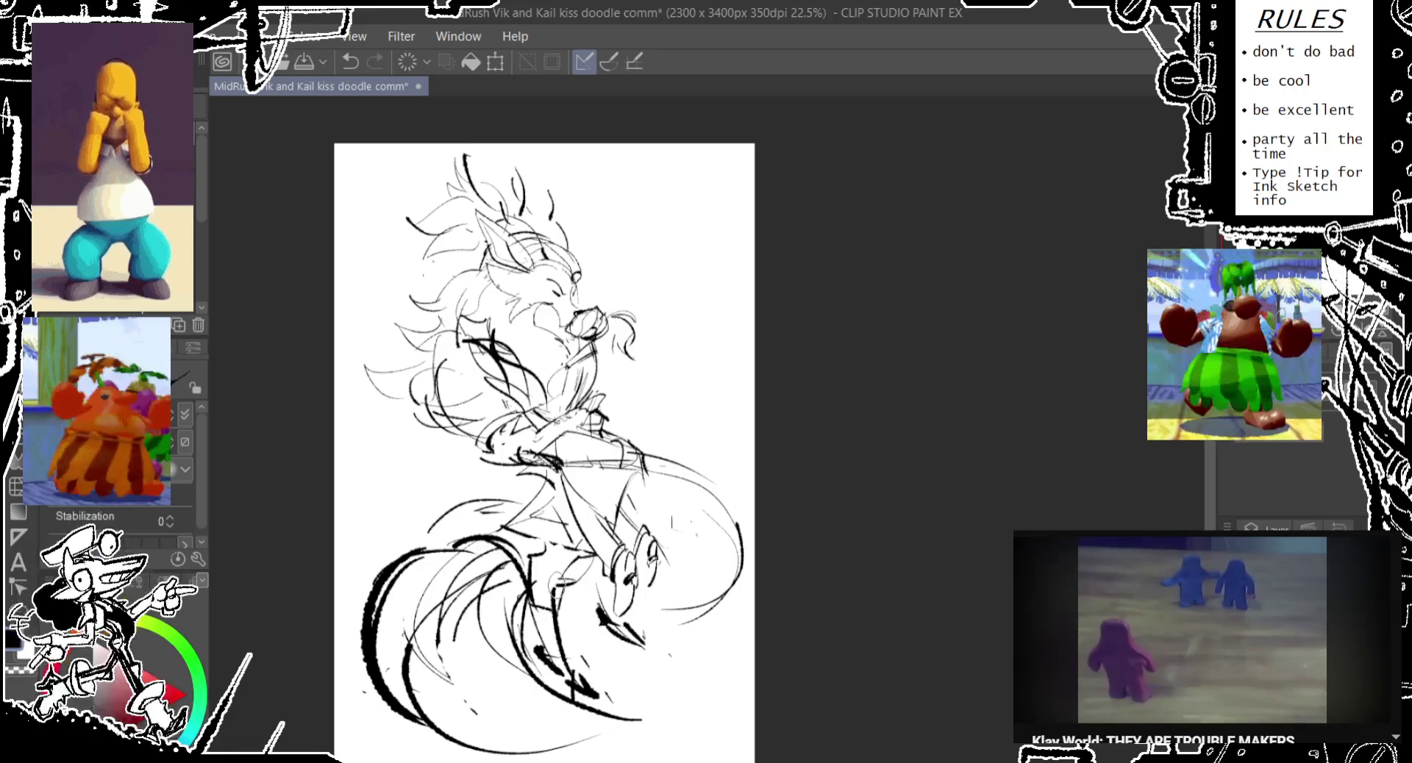
mouse_move(534, 403)
mouse_down()
mouse_move(532, 426)
mouse_move(554, 398)
mouse_up()
scroll(555, 414, up, 1)
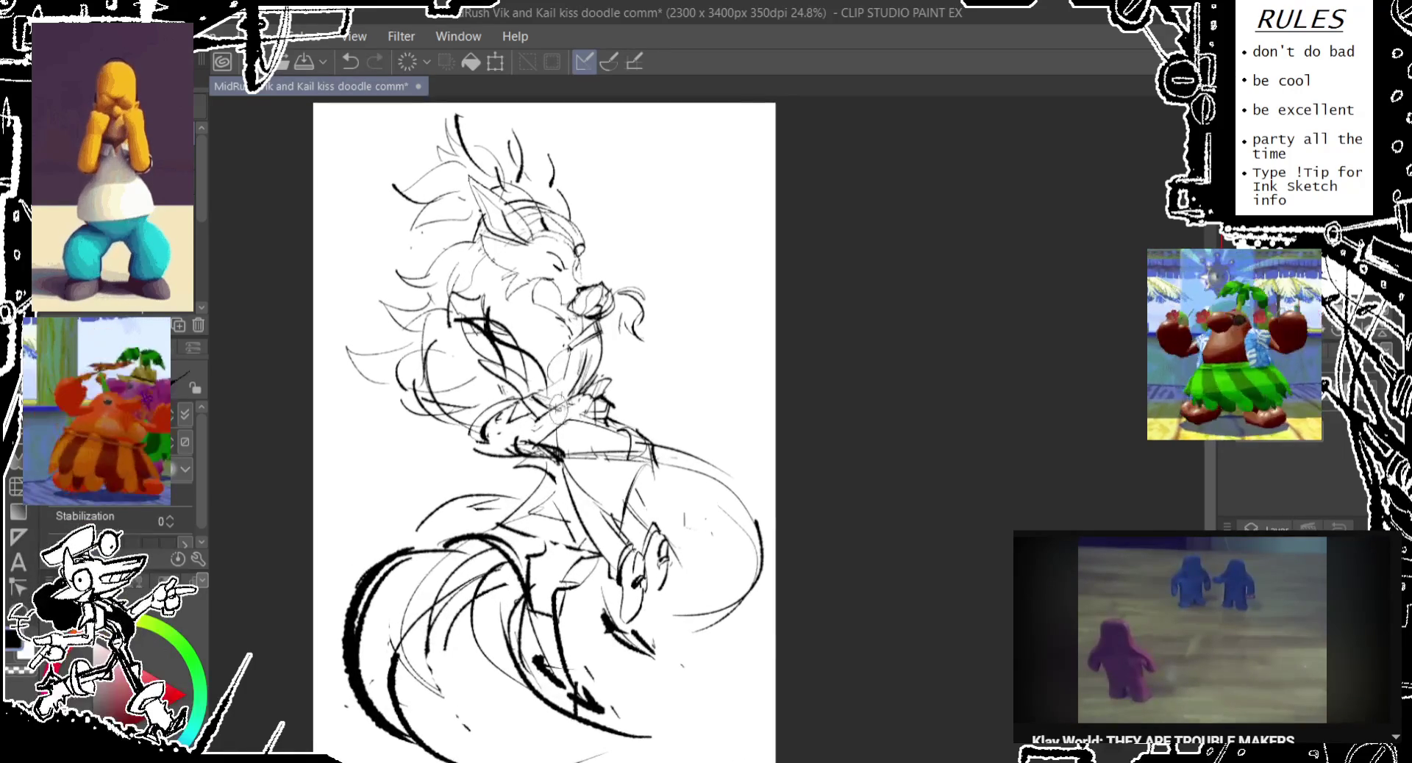